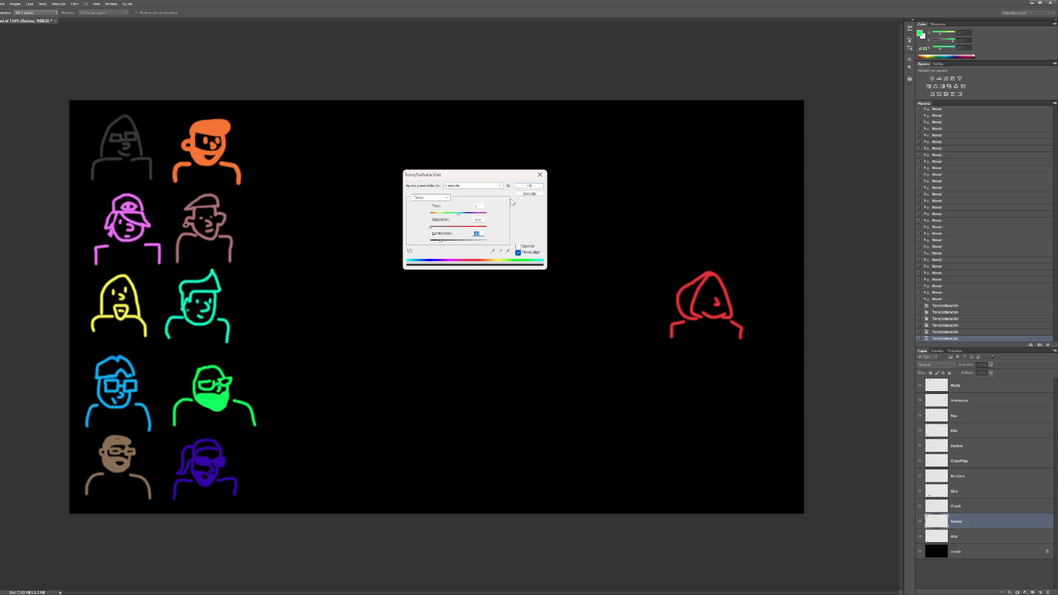
Step: Apply the Gumxu hue/saturation recolour, then move up through the Alva and ChaosMigu layers
click(524, 187)
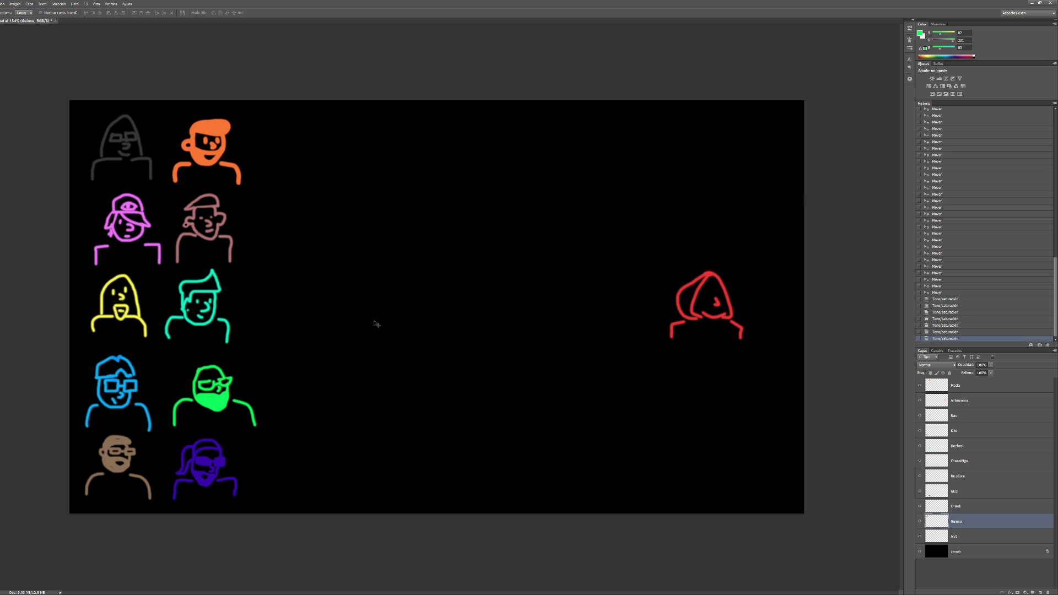
click(965, 538)
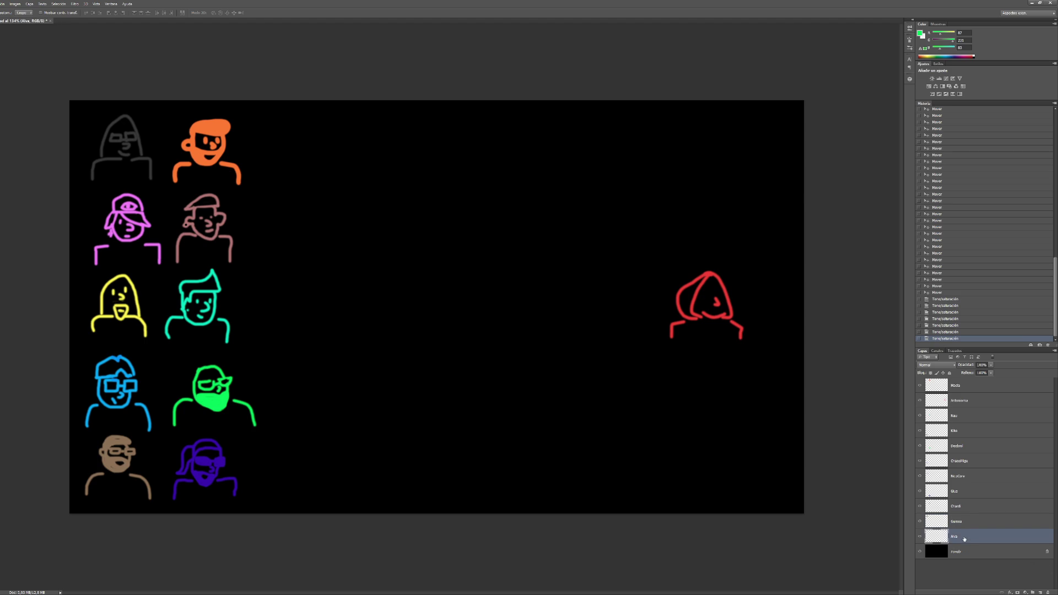
click(965, 507)
click(957, 466)
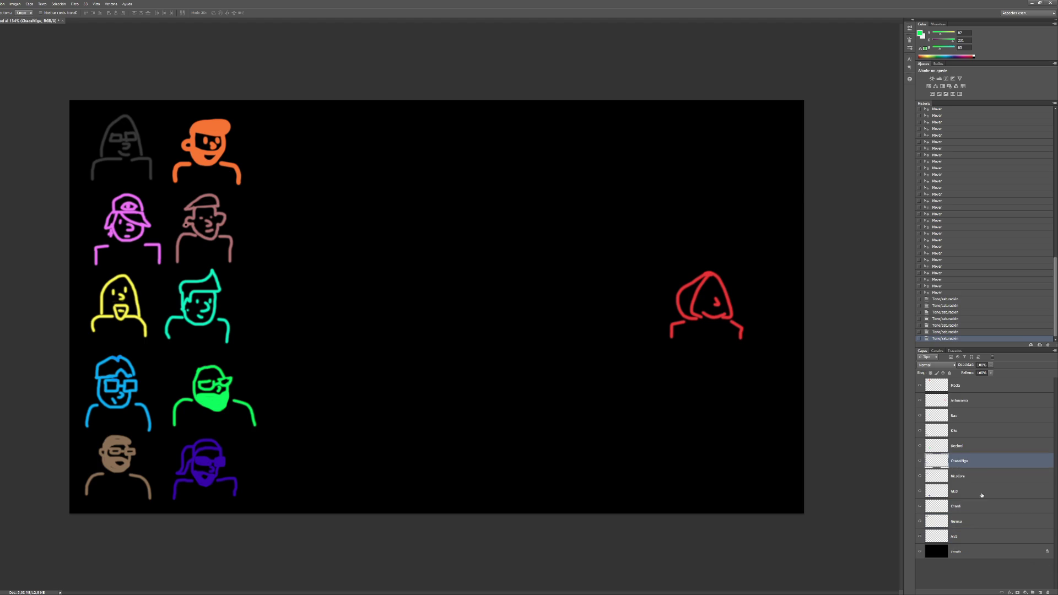
Step: Select the Macia layer via Kiko and open its Hue/Saturation adjustment
click(963, 431)
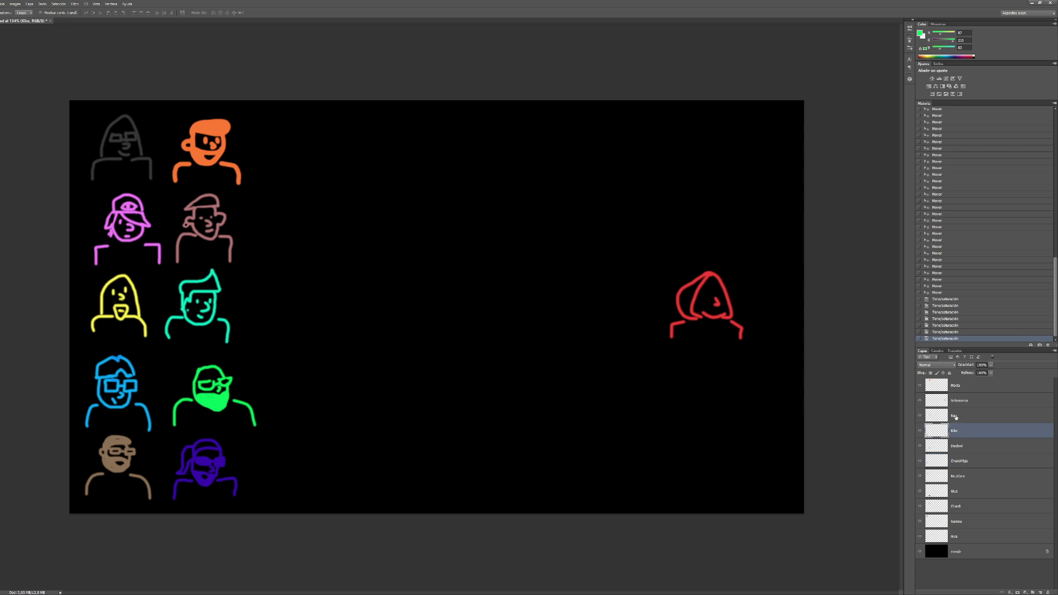
click(955, 418)
click(958, 401)
click(957, 385)
key(ctrl+u)
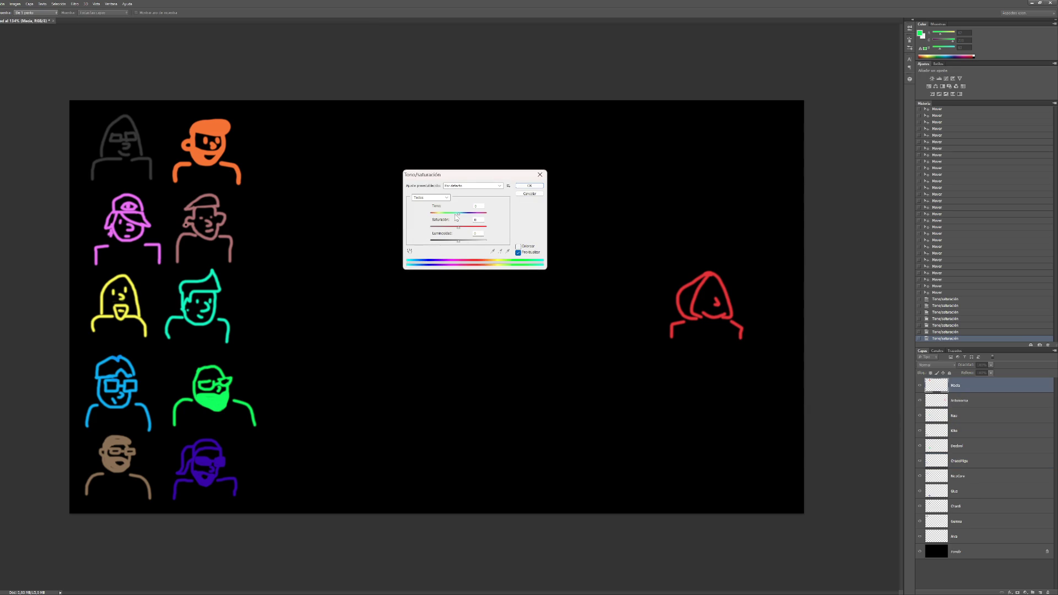
Step: Shift the Macia avatar's hue so the figure turns red, and apply it
drag(456, 216, 462, 217)
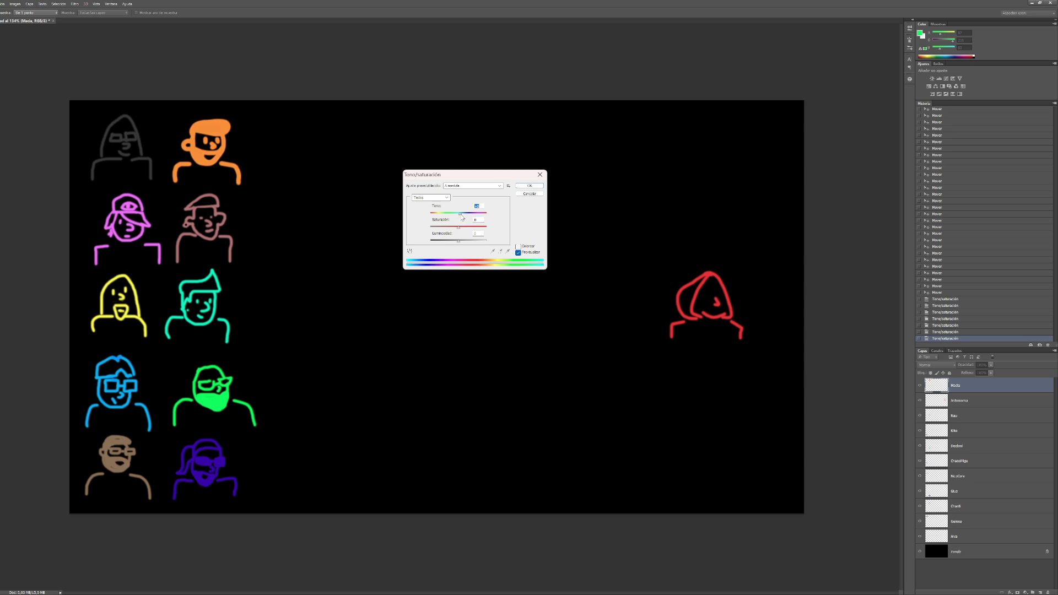
click(523, 187)
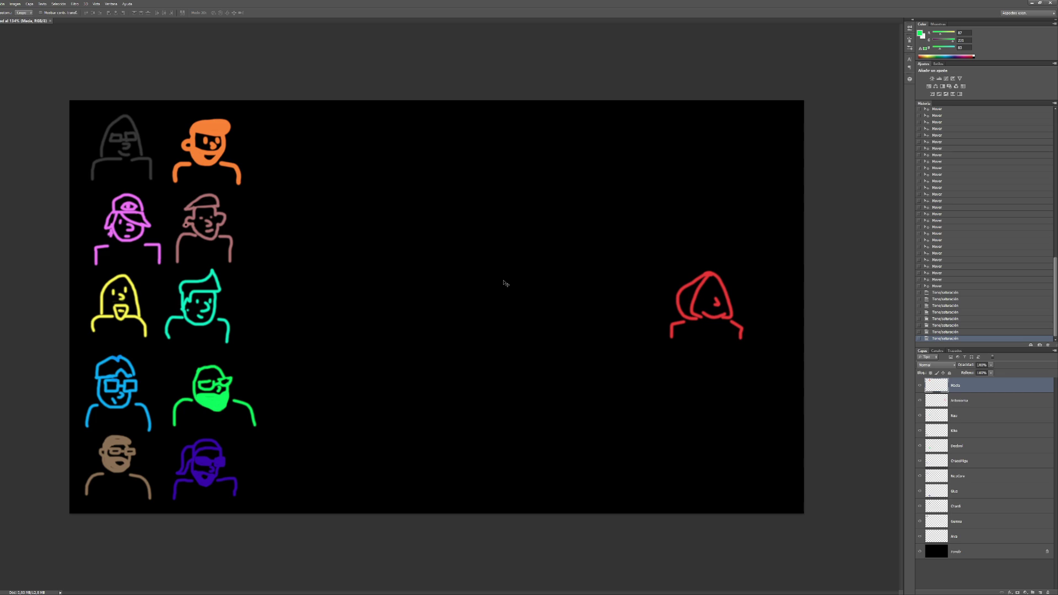
Step: In Chrome's guinxu search tab, extend the query to 'guinxu logo' and search
mouse_move(583, 592)
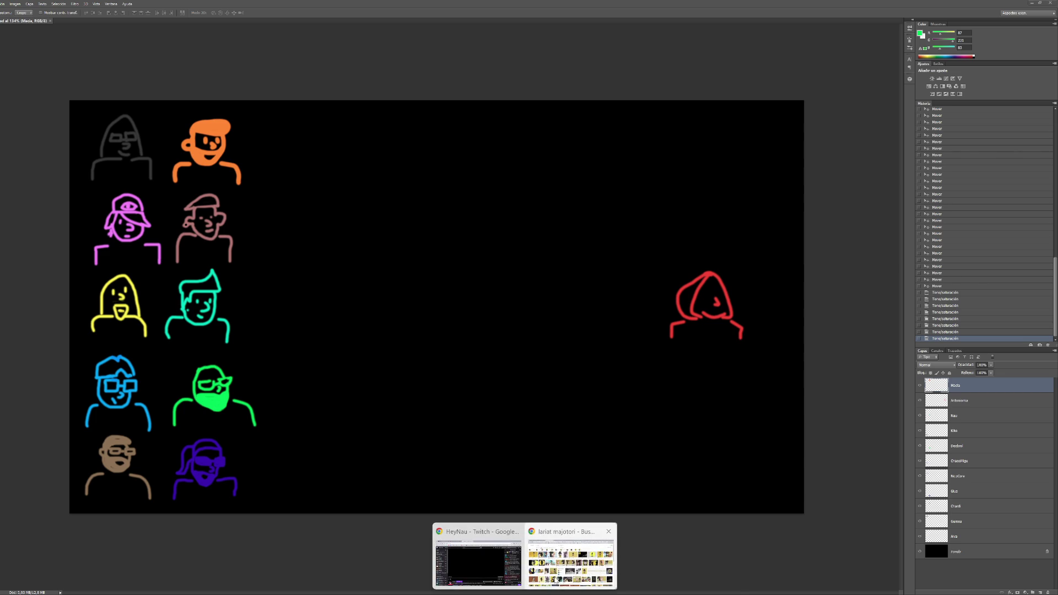
click(556, 580)
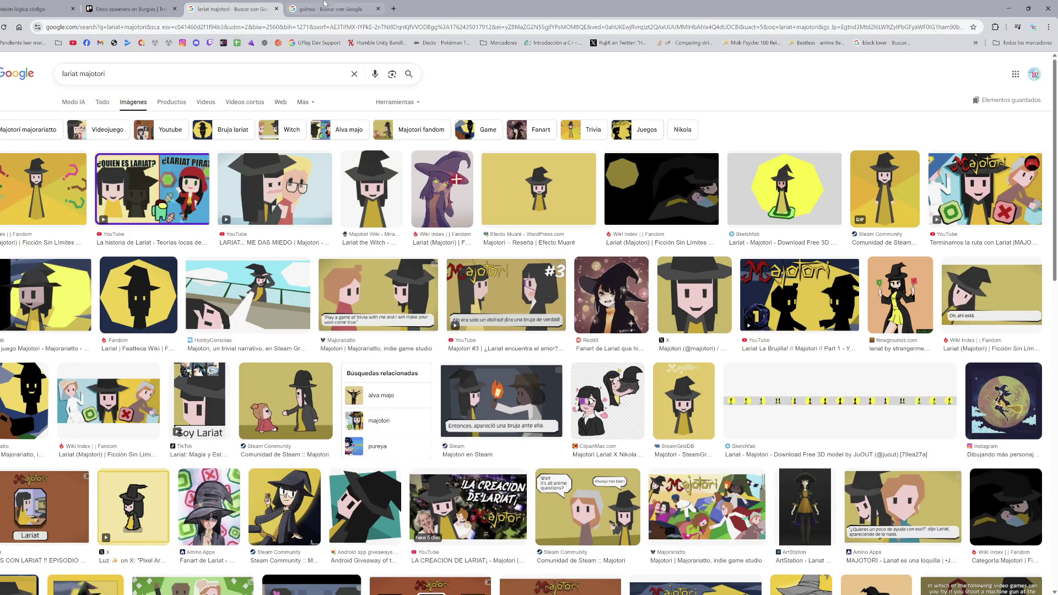
click(323, 3)
click(146, 77)
text(logo)
key(Return)
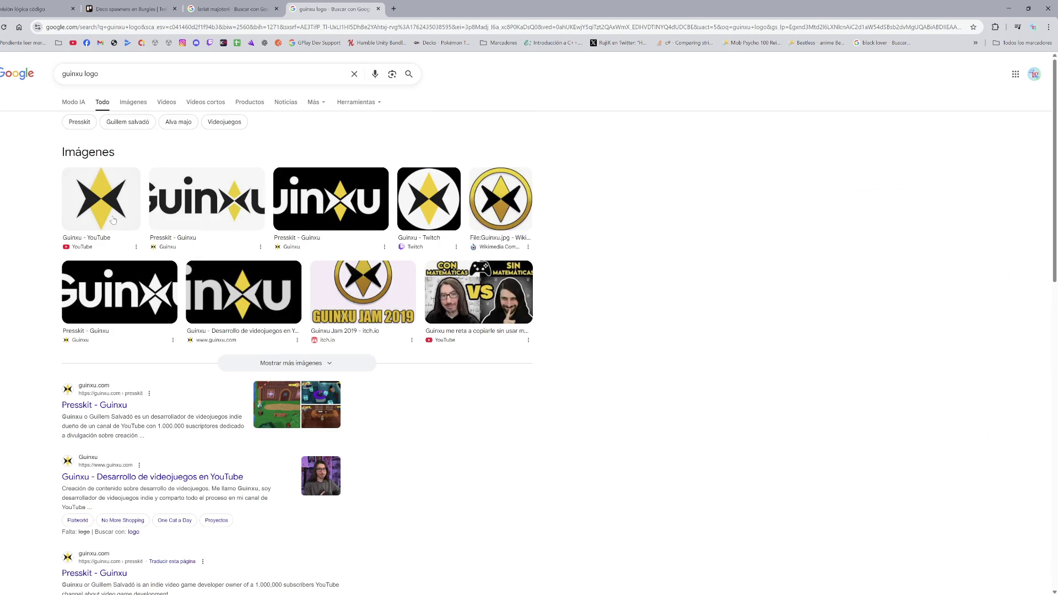
Step: Preview several Guinxu logo images, ending on the wide Presskit wordmark, then minimise Chrome
click(331, 199)
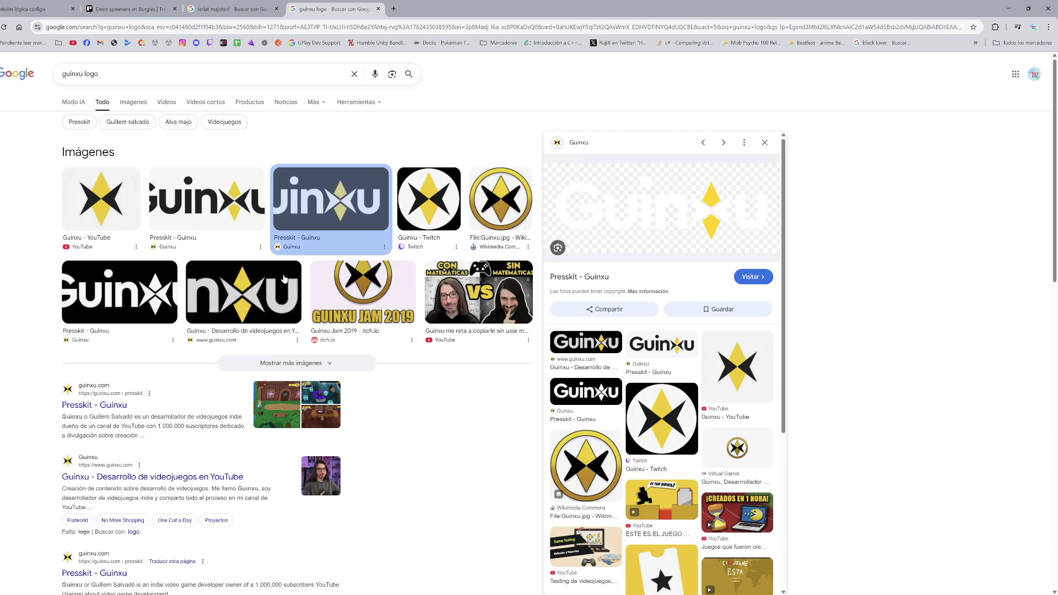
click(186, 266)
click(176, 267)
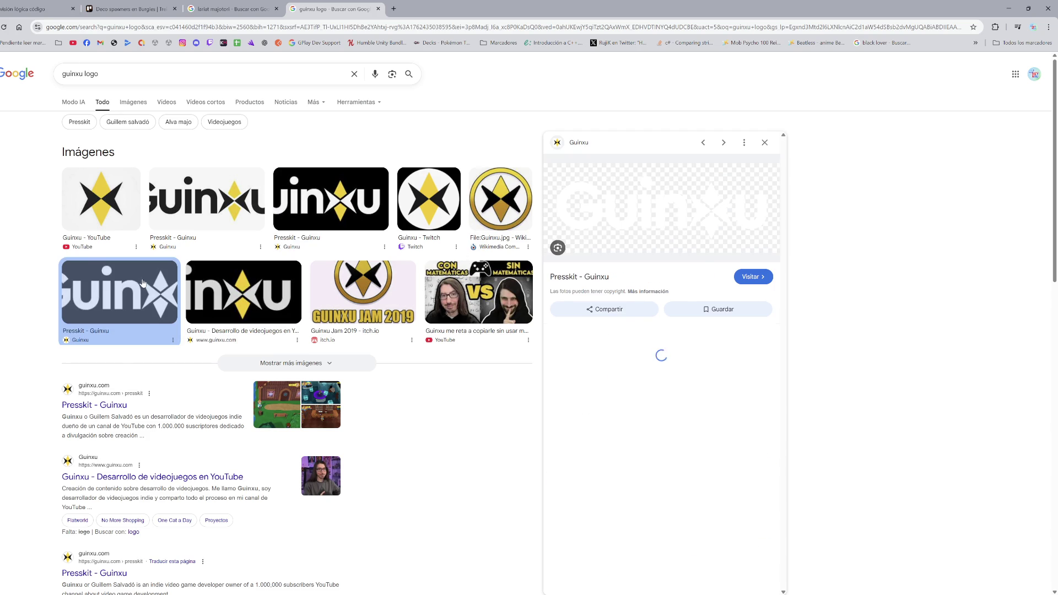
click(186, 197)
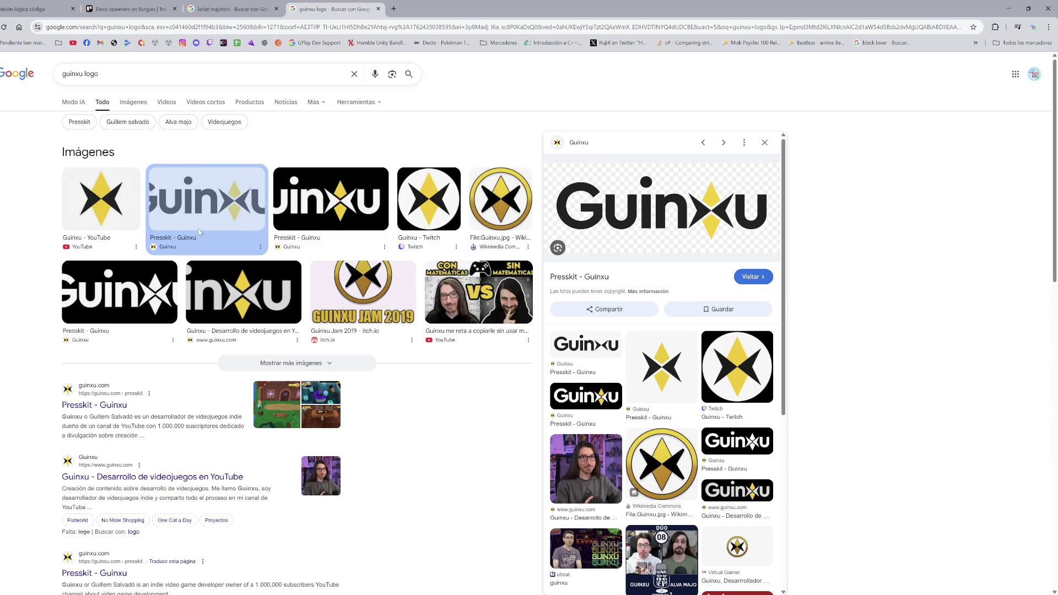
click(1009, 8)
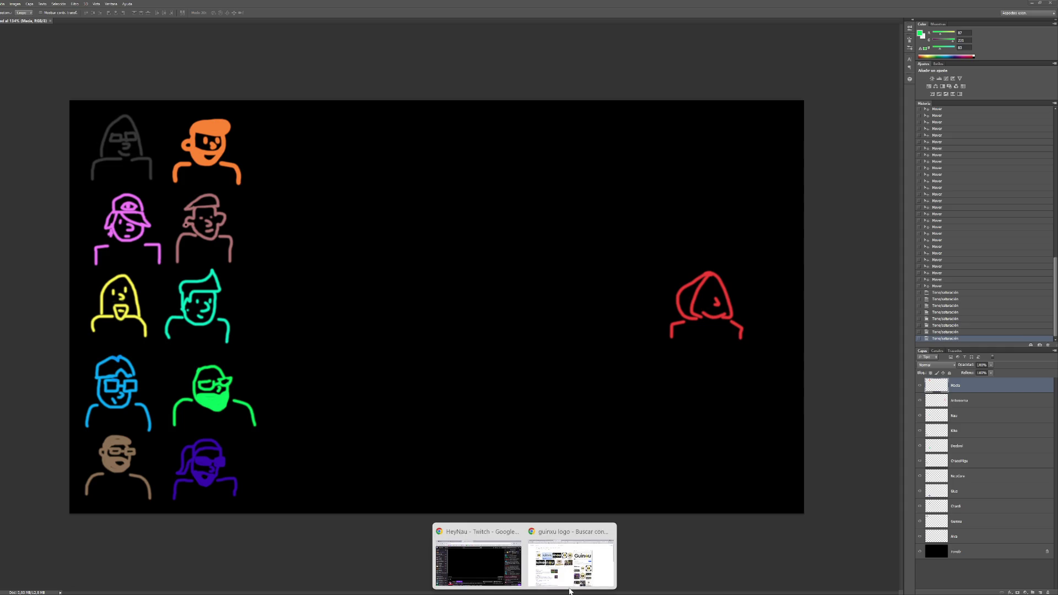
Step: Bring the Chrome window with the guinxu logo results back to the front
click(567, 557)
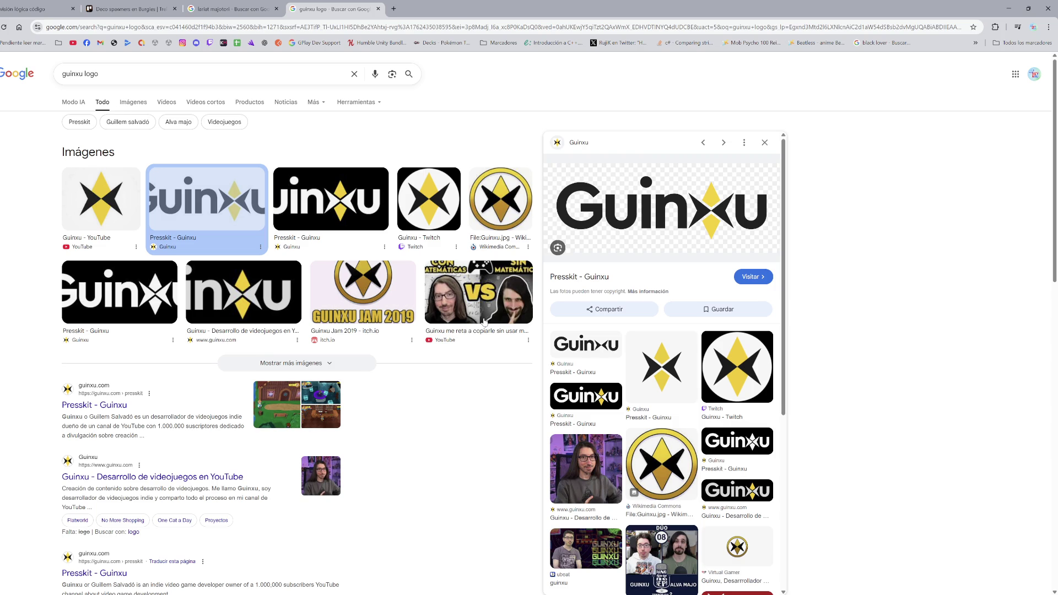
Step: Minimise Chrome to return to the Photoshop avatar canvas
click(1008, 8)
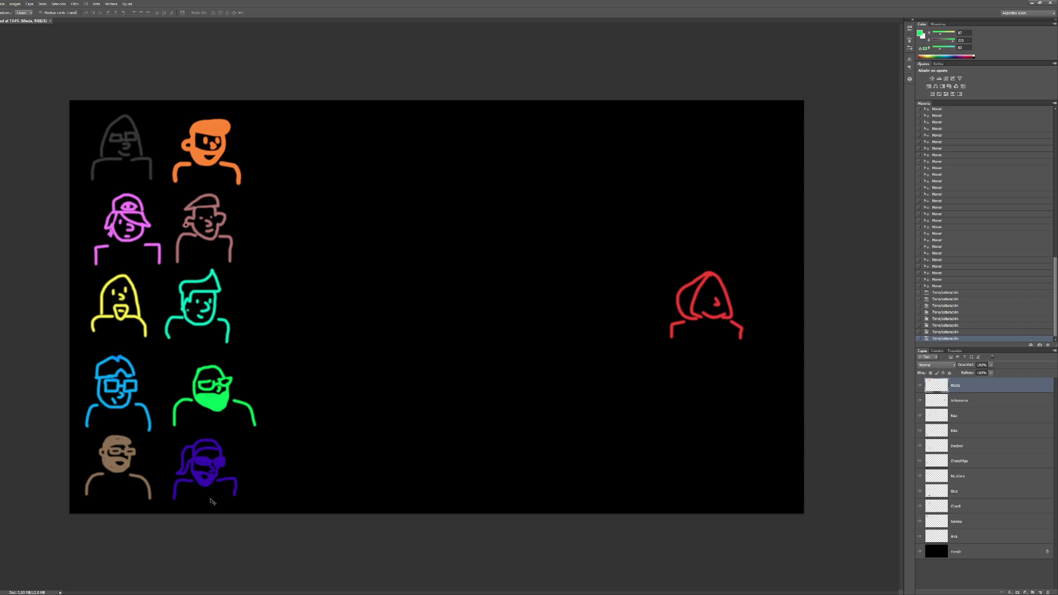
Step: Recolour the Chardi layer red with hue about -22, then bring Chrome back
click(960, 508)
key(ctrl+y)
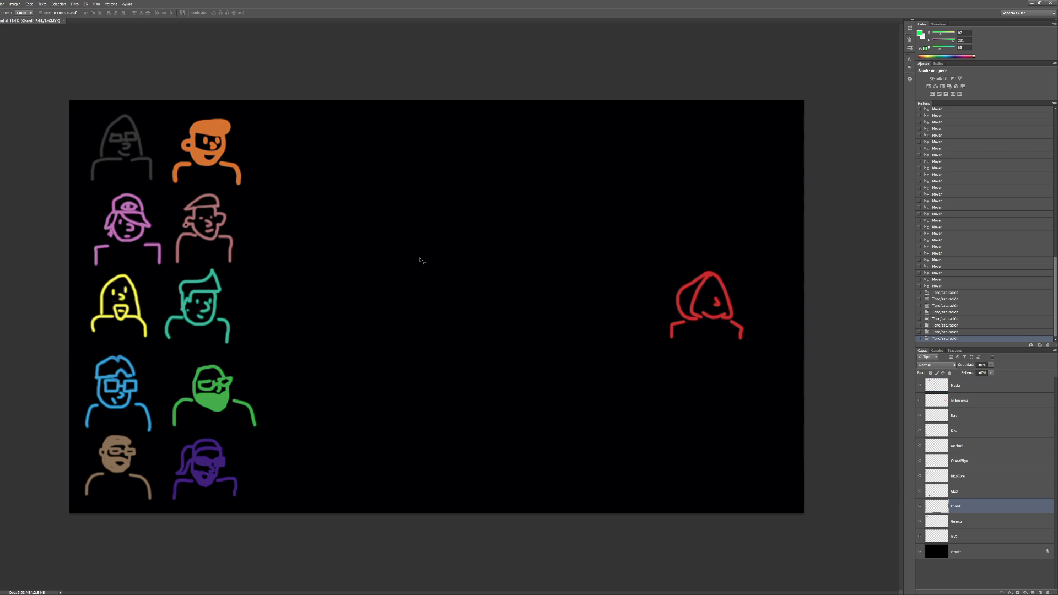
key(ctrl+u)
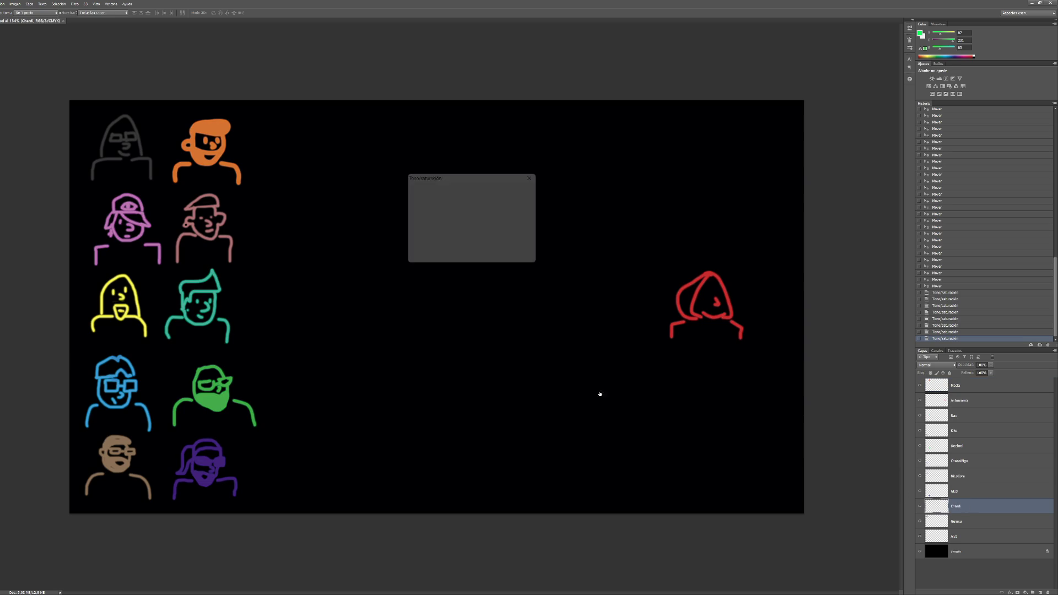
mouse_move(457, 215)
mouse_down()
mouse_move(448, 216)
mouse_move(472, 230)
mouse_up()
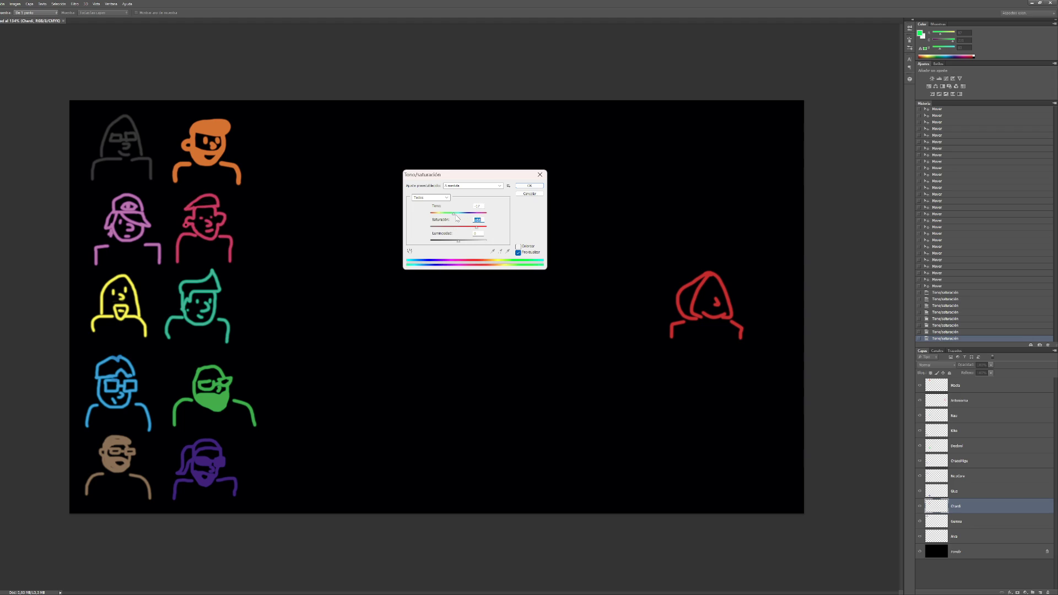
drag(455, 214, 458, 216)
click(530, 185)
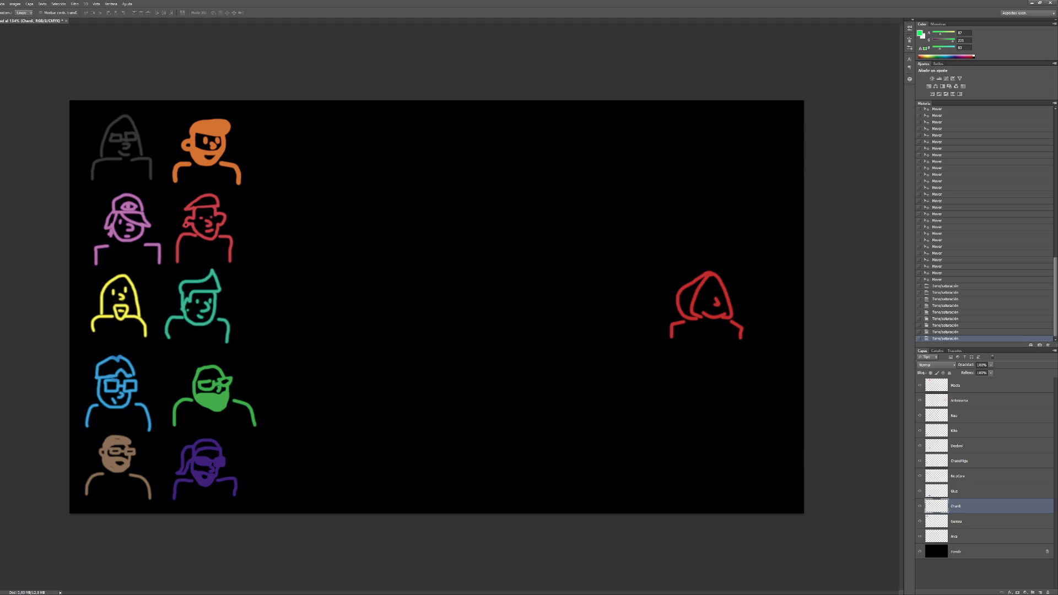
mouse_move(524, 590)
click(479, 562)
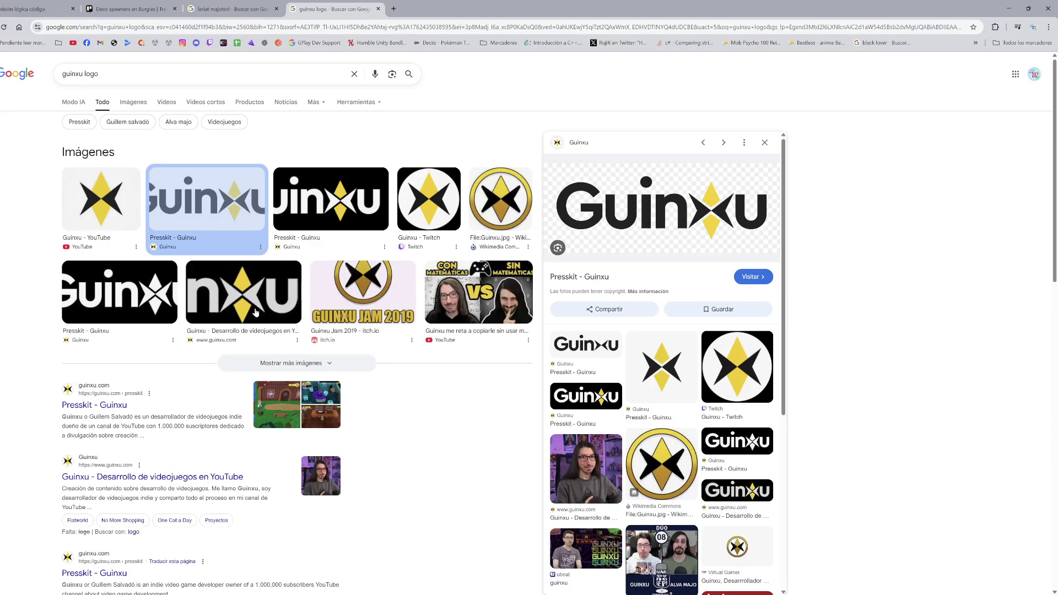
Step: Search 'chardi' in a new tab and switch to the image results
key(ctrl+t)
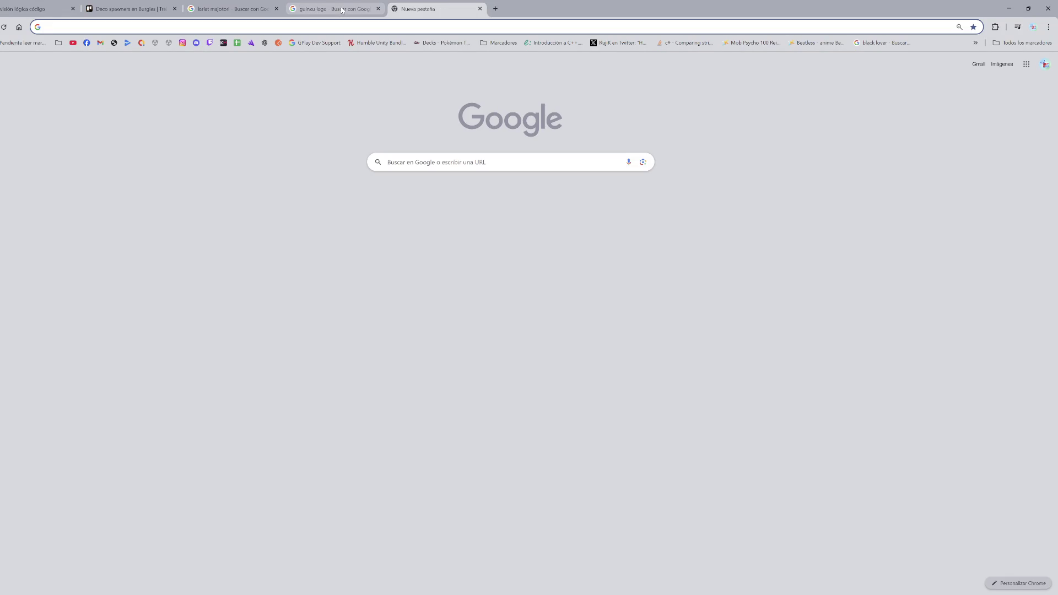
text(chardi)
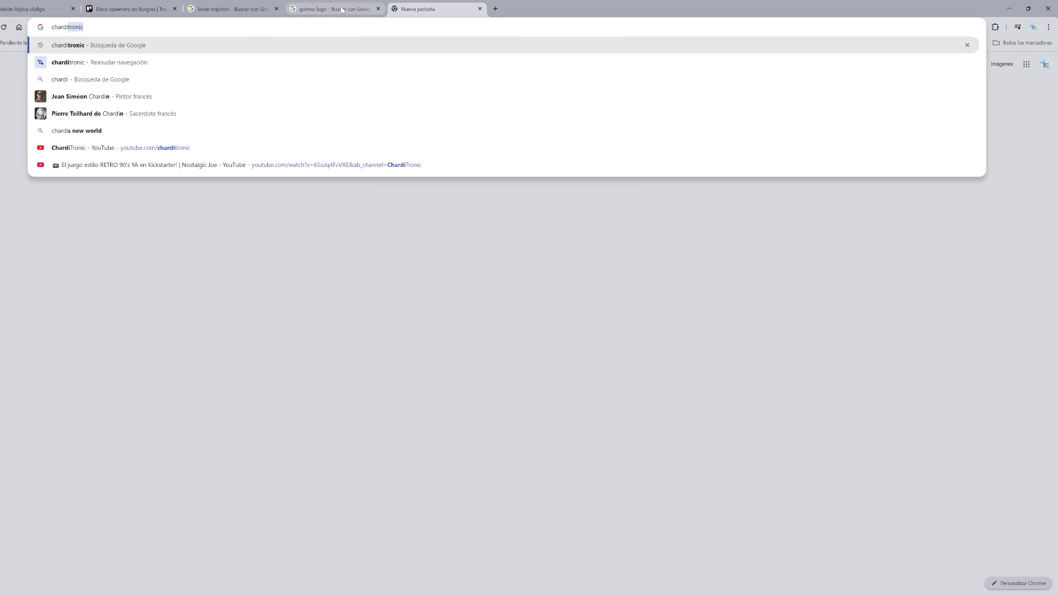
key(Return)
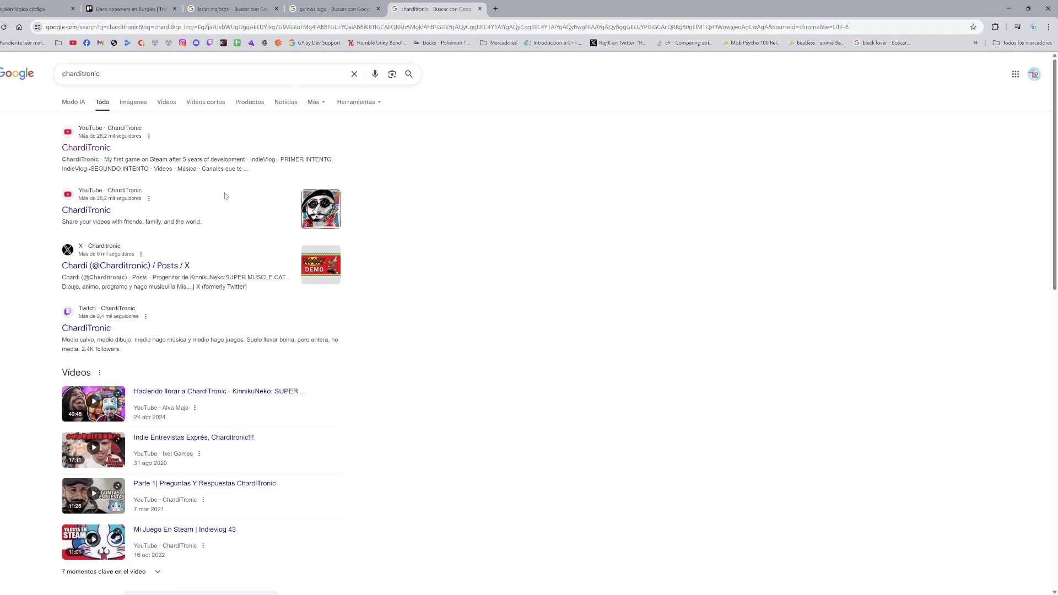
click(135, 102)
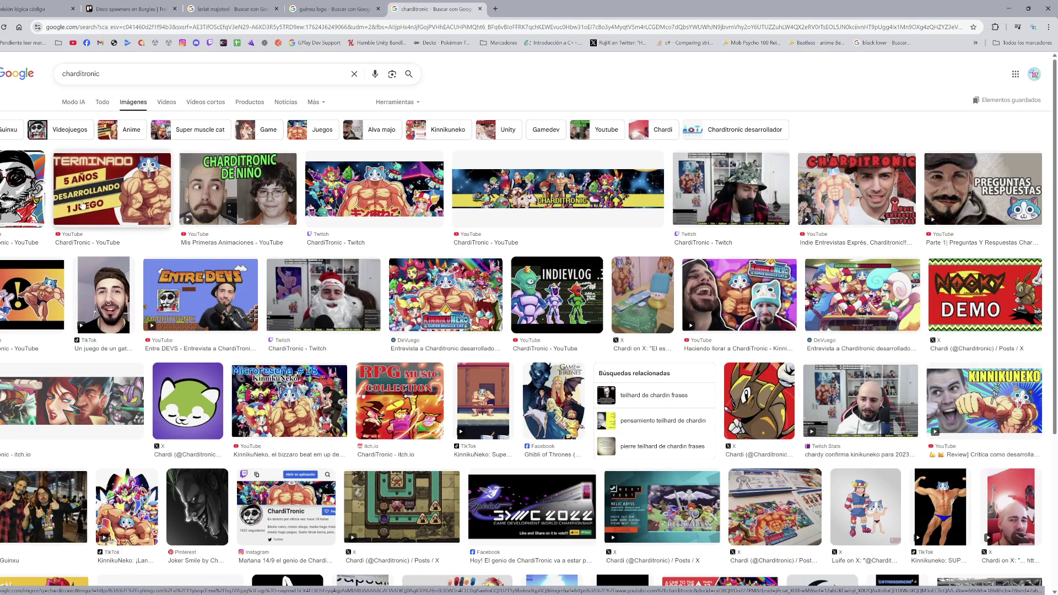
Step: Open the 'Haciendo llorar' video, skip to around 16 minutes, then minimise Chrome
scroll(777, 292, down, 1)
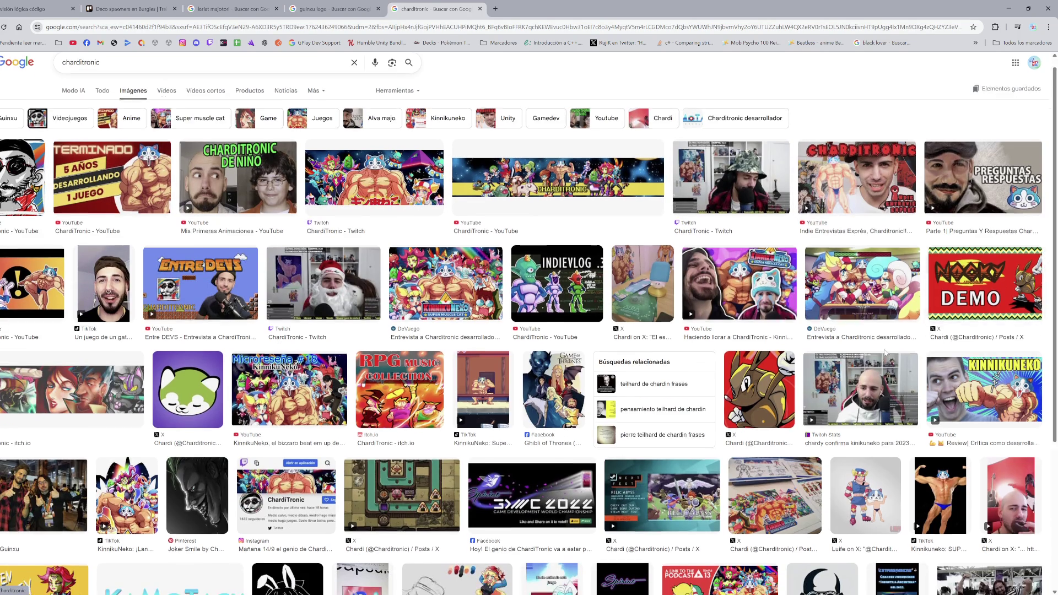
click(777, 293)
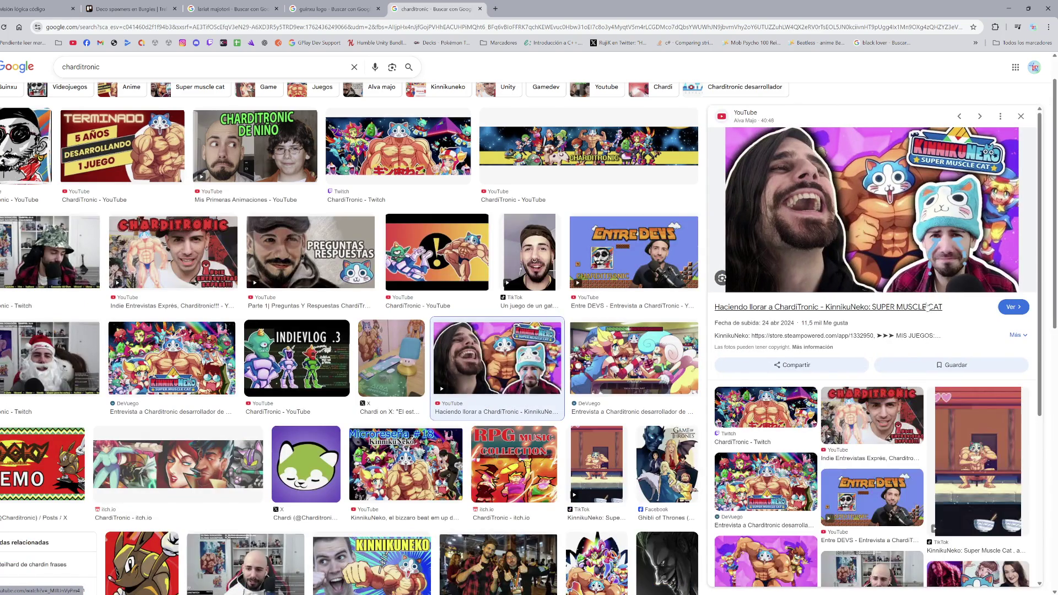
click(937, 310)
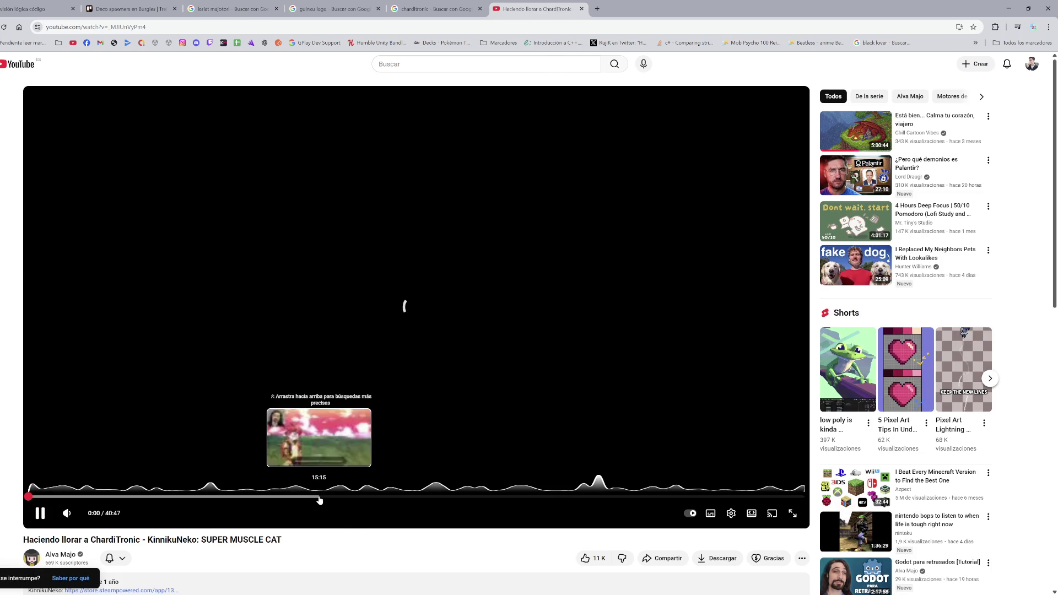
click(341, 497)
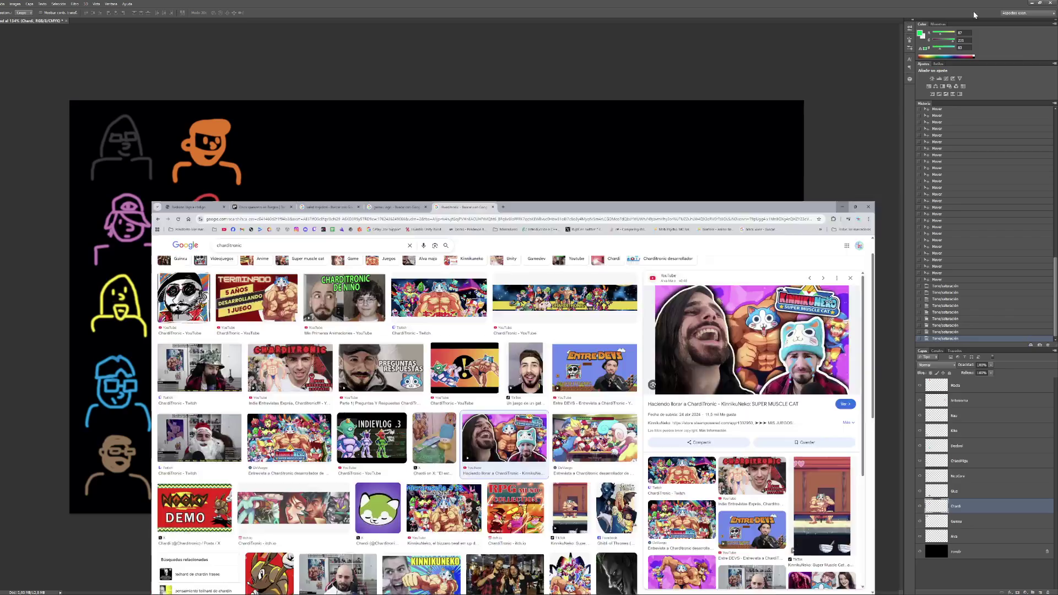
click(1009, 9)
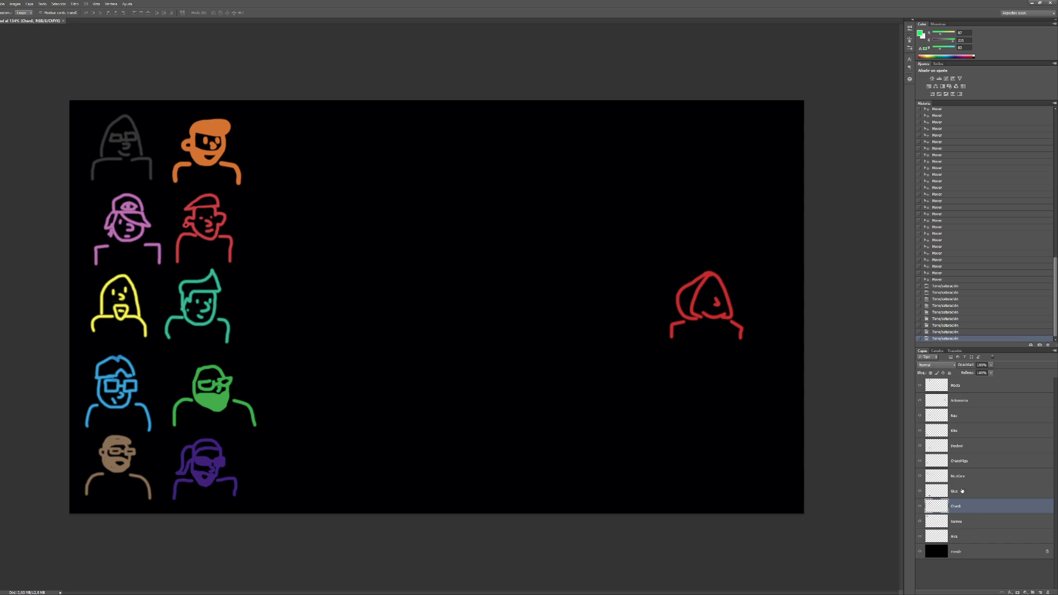
Step: Step up through the layers to select Antonioma and open Hue/Saturation
click(962, 445)
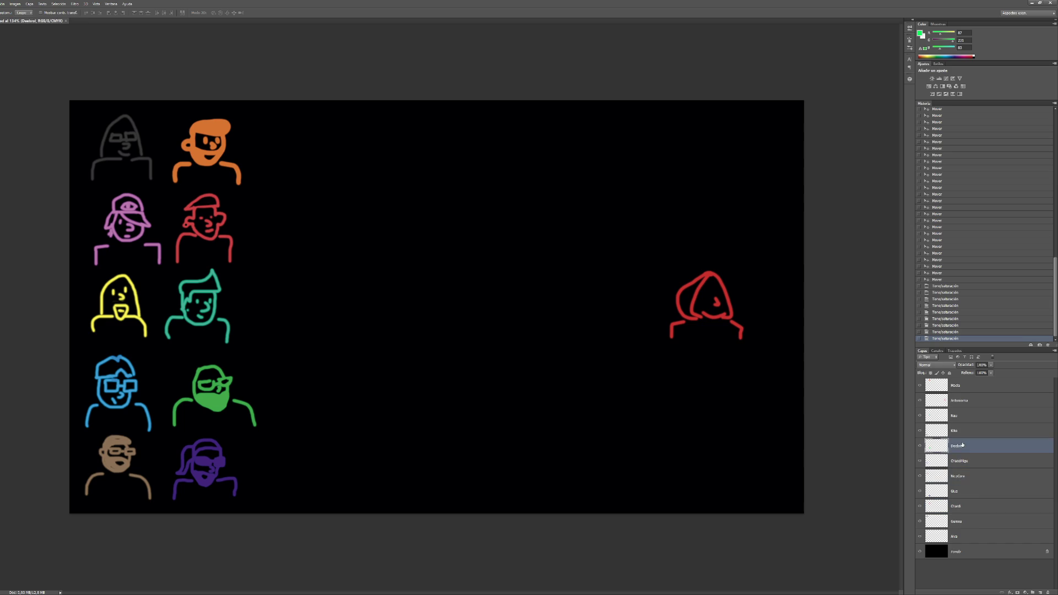
click(954, 521)
click(954, 536)
click(959, 460)
click(955, 417)
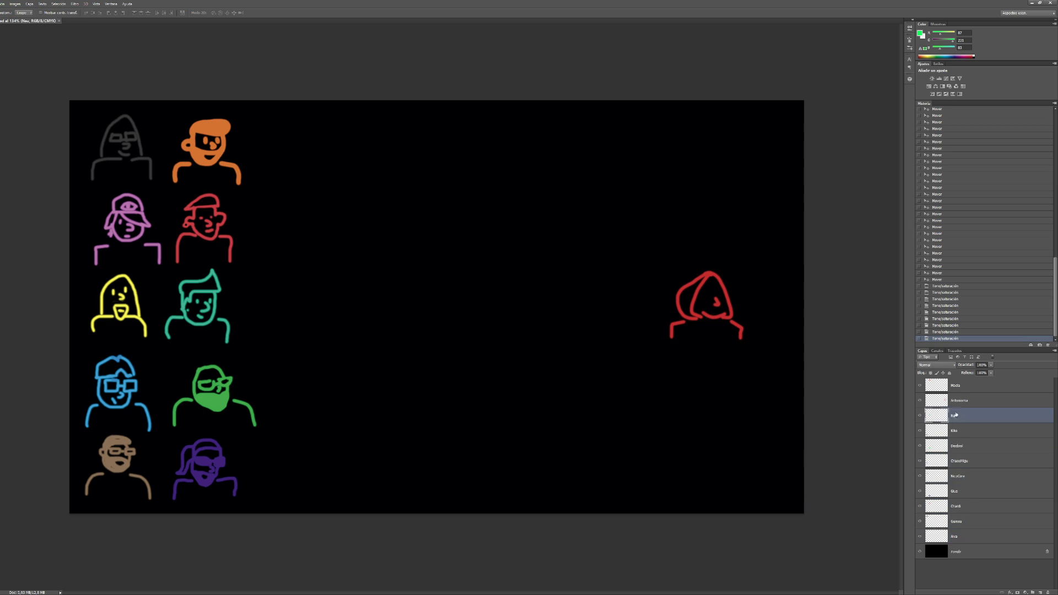
click(959, 401)
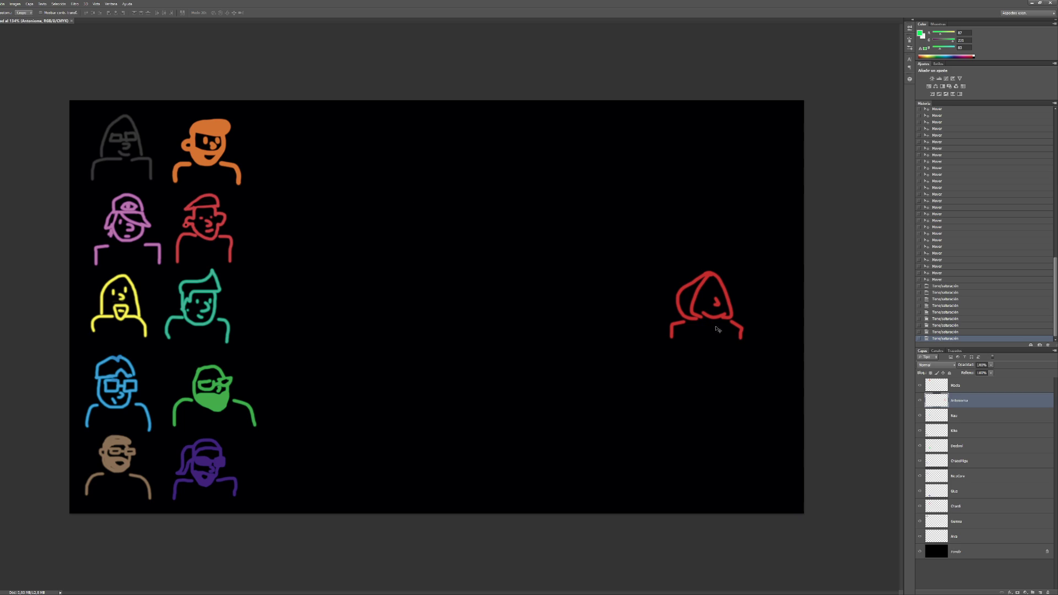
key(ctrl+u)
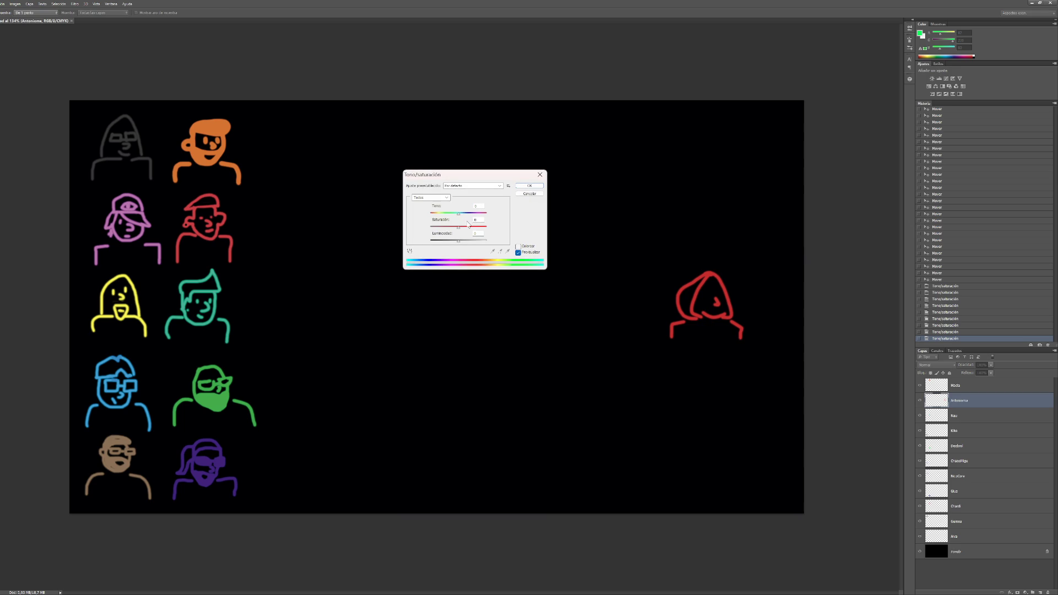
Step: Try hue +51, saturation +100, lightness +40 and colorize tints, then cancel the changes
drag(459, 213, 488, 216)
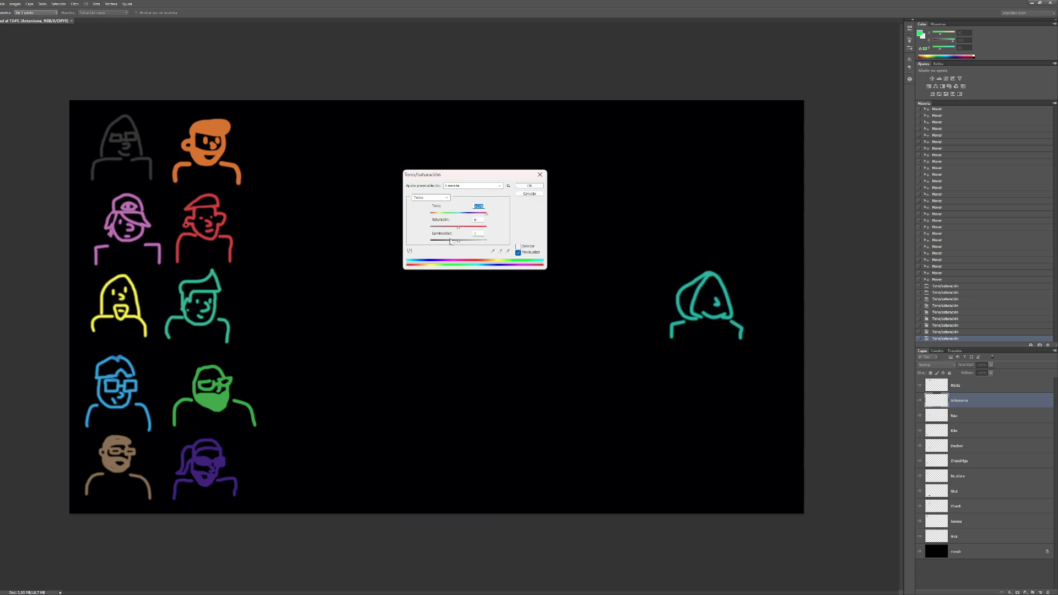
key(Tab)
key(shift+Up)
key(shift+Up)
key(shift+Up)
drag(458, 241, 471, 246)
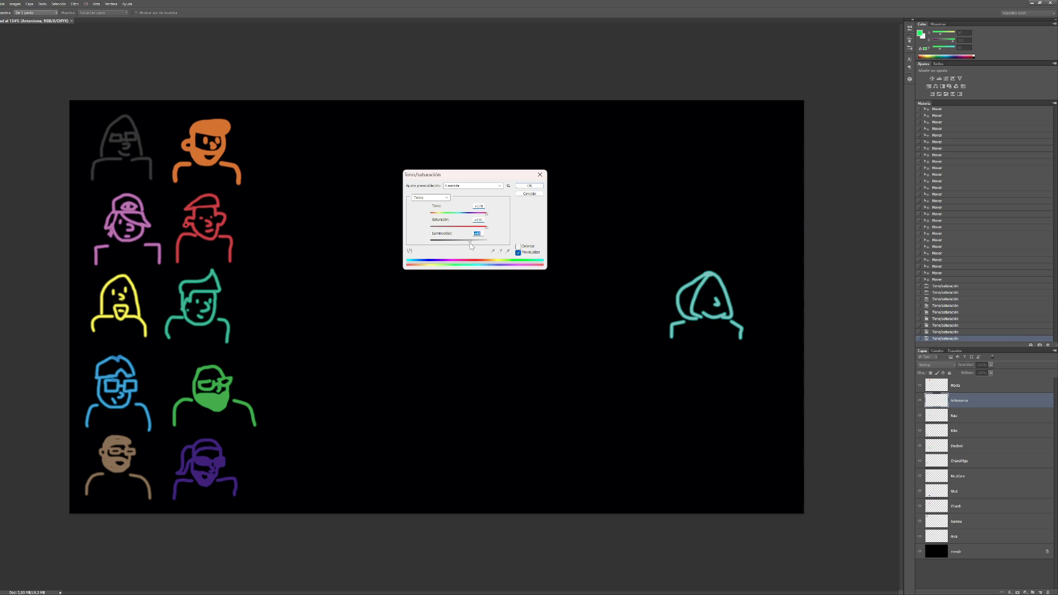
click(518, 247)
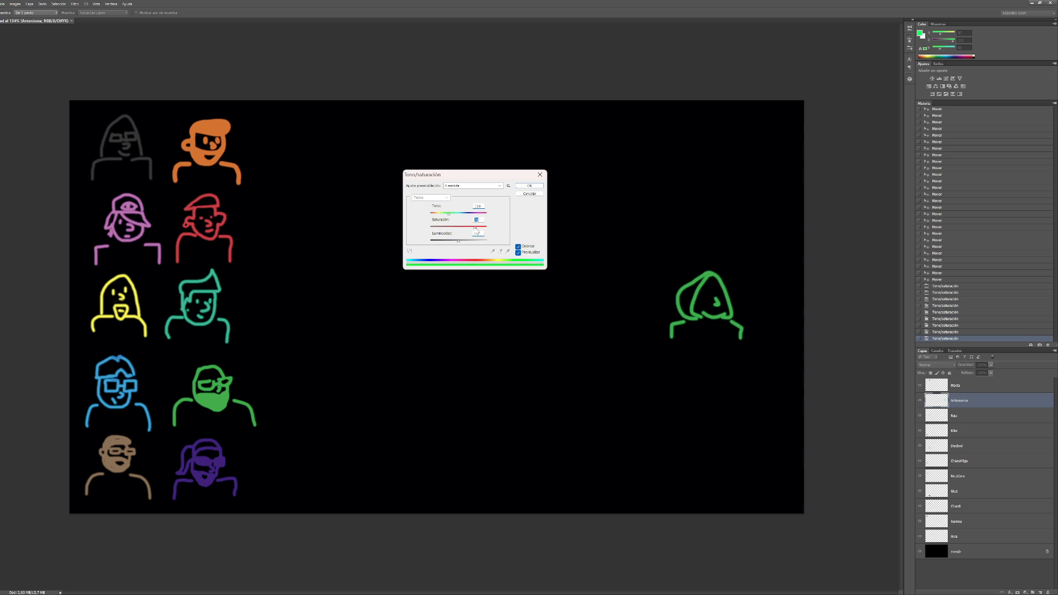
mouse_move(449, 216)
mouse_down()
mouse_move(489, 221)
mouse_move(435, 215)
mouse_move(465, 217)
mouse_move(454, 241)
mouse_up()
click(528, 193)
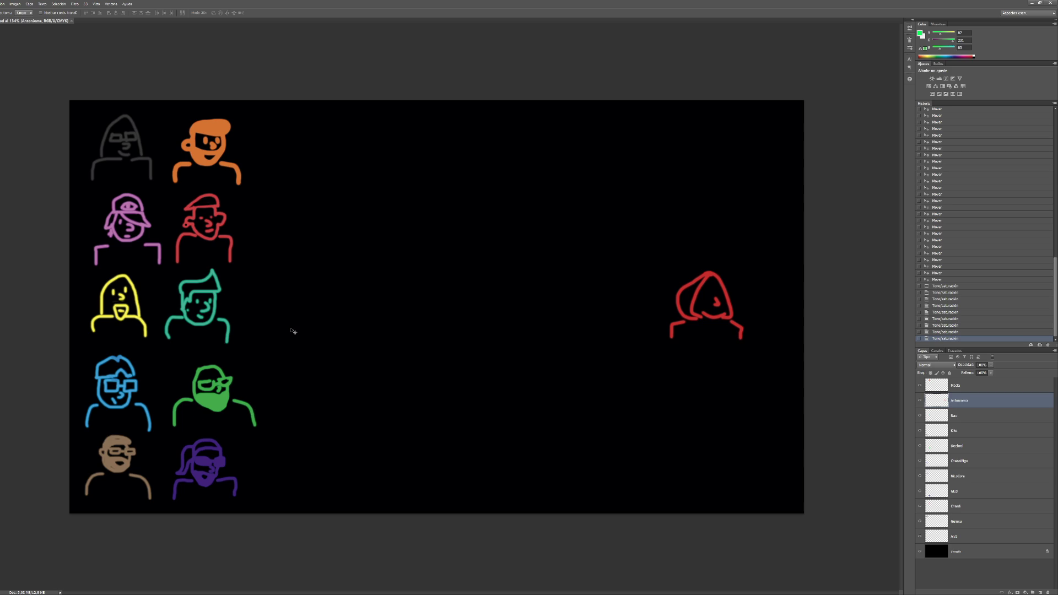
Step: Select the Macia layer in the Layers panel
click(965, 384)
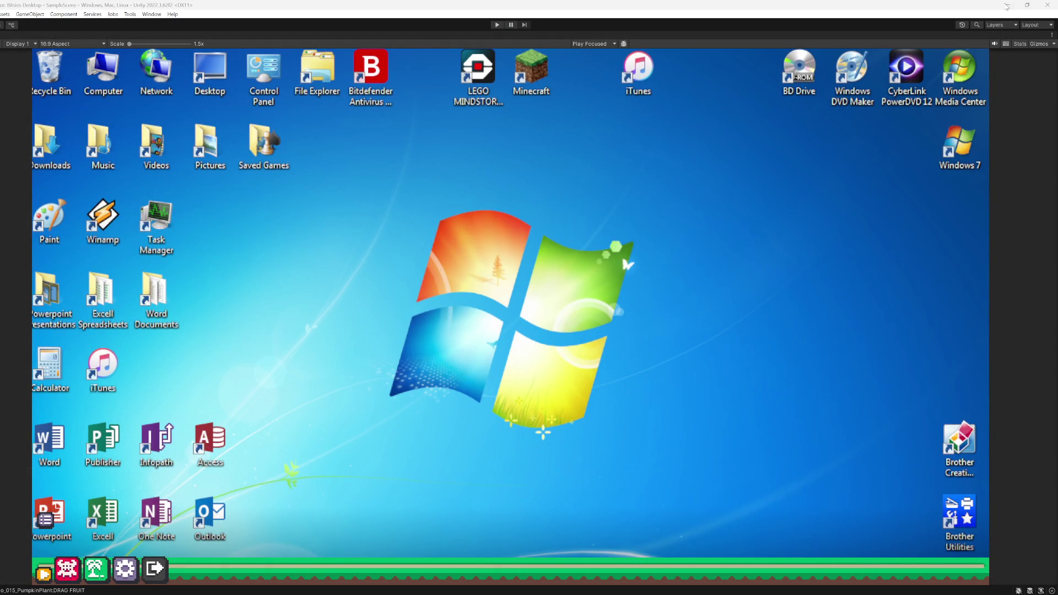
Step: Relaunch Photoshop CS6 portable from the desktop with es_ES (Spanish) as its language
click(1007, 7)
double_click(1024, 16)
click(432, 281)
mouse_move(565, 593)
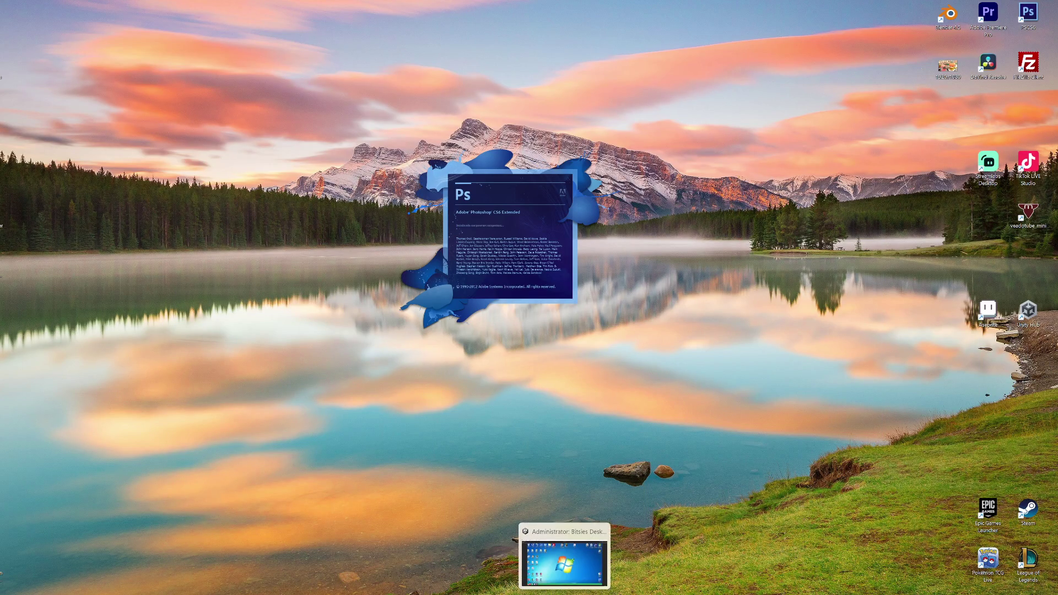
click(564, 562)
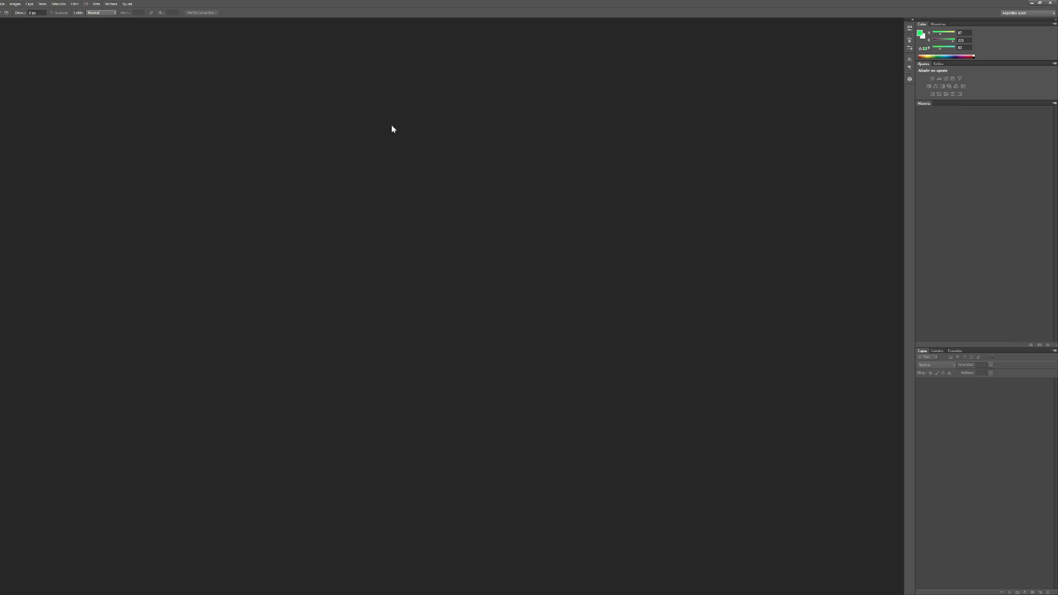
Step: Reopen MafiaDevs.psd from the recent files list and select the Macia layer
click(3, 4)
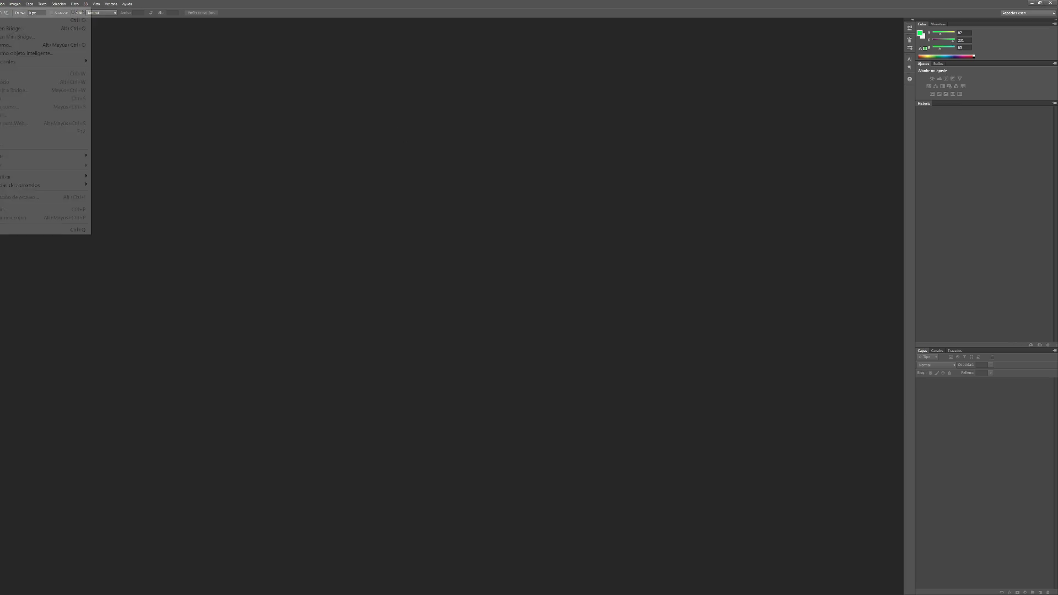
mouse_move(22, 65)
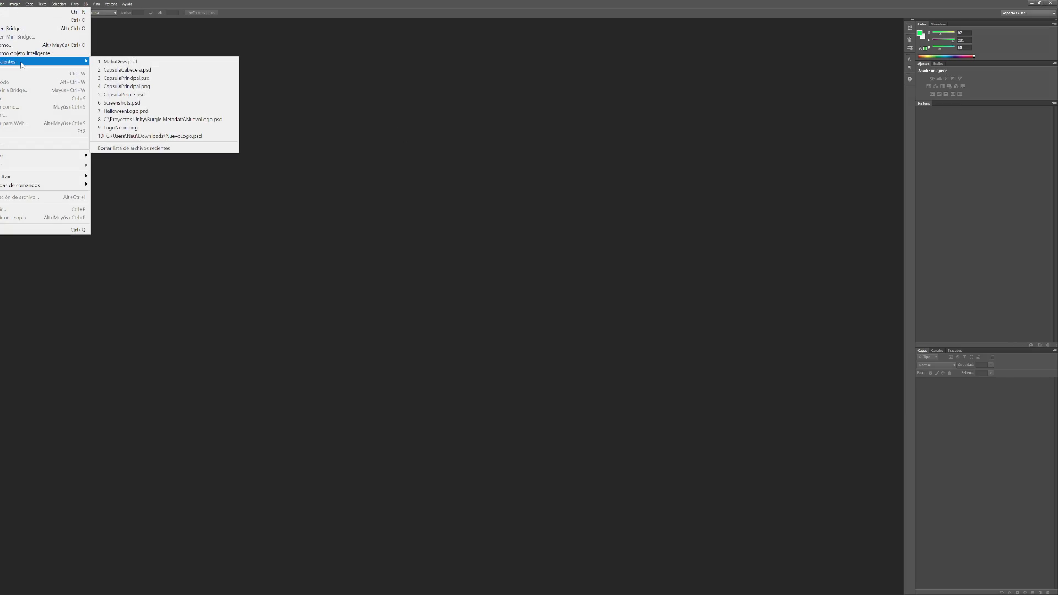
click(130, 61)
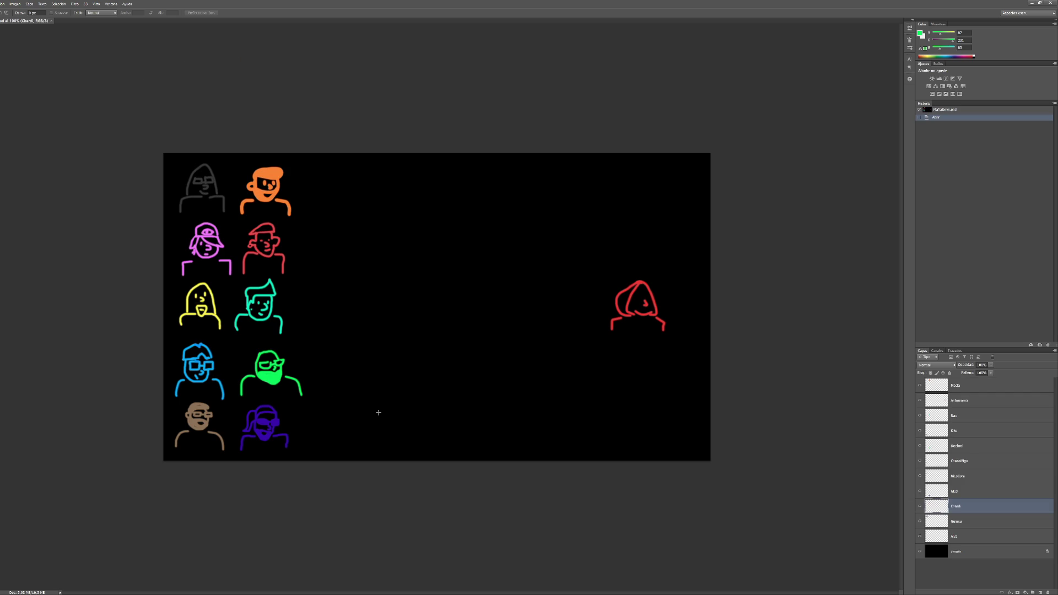
click(956, 388)
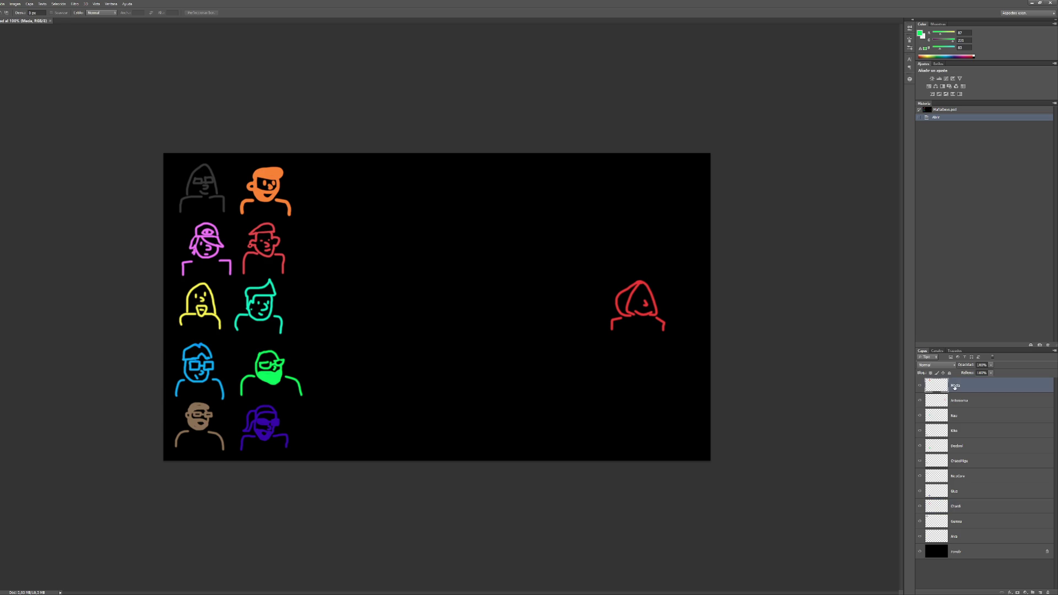
Step: Move the orange avatar to upper centre, yellow beside it, and red hooded one top-right
key(v)
mouse_move(271, 198)
mouse_down()
mouse_move(398, 231)
mouse_move(460, 231)
mouse_move(449, 223)
mouse_up()
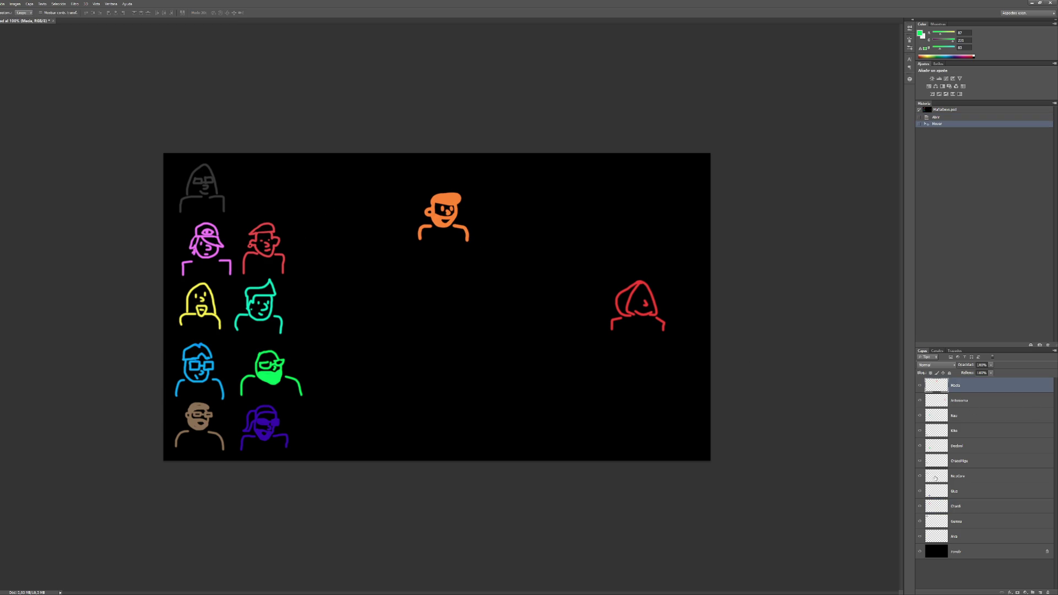
click(957, 532)
drag(203, 326, 377, 247)
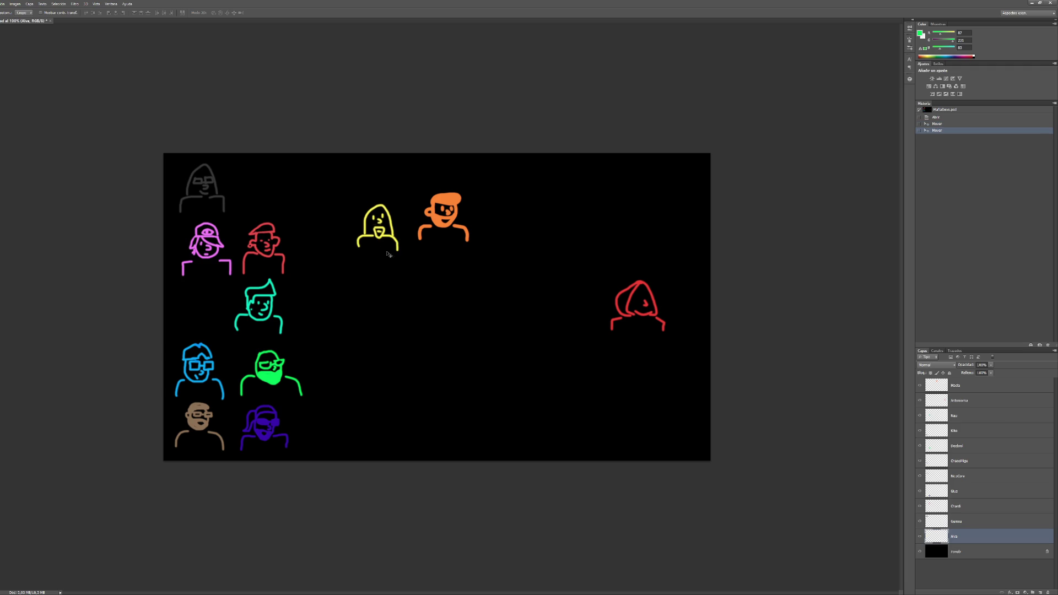
click(965, 404)
drag(641, 316, 681, 197)
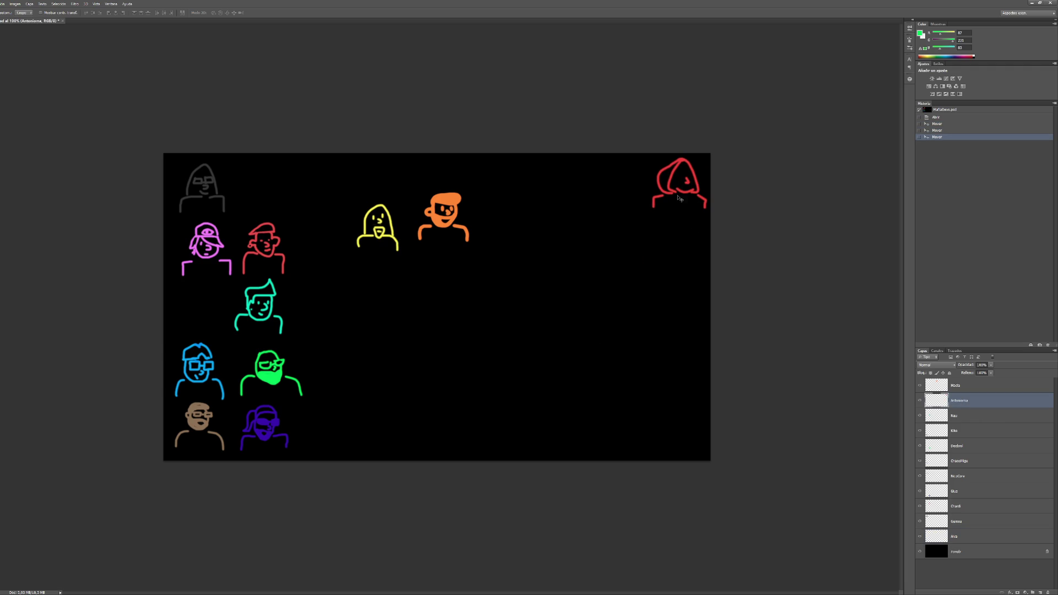
Step: Place the red capped and magenta avatars beside the orange one and raise the green bearded avatar
click(952, 507)
mouse_move(260, 258)
mouse_down()
mouse_move(539, 245)
mouse_move(499, 236)
mouse_up()
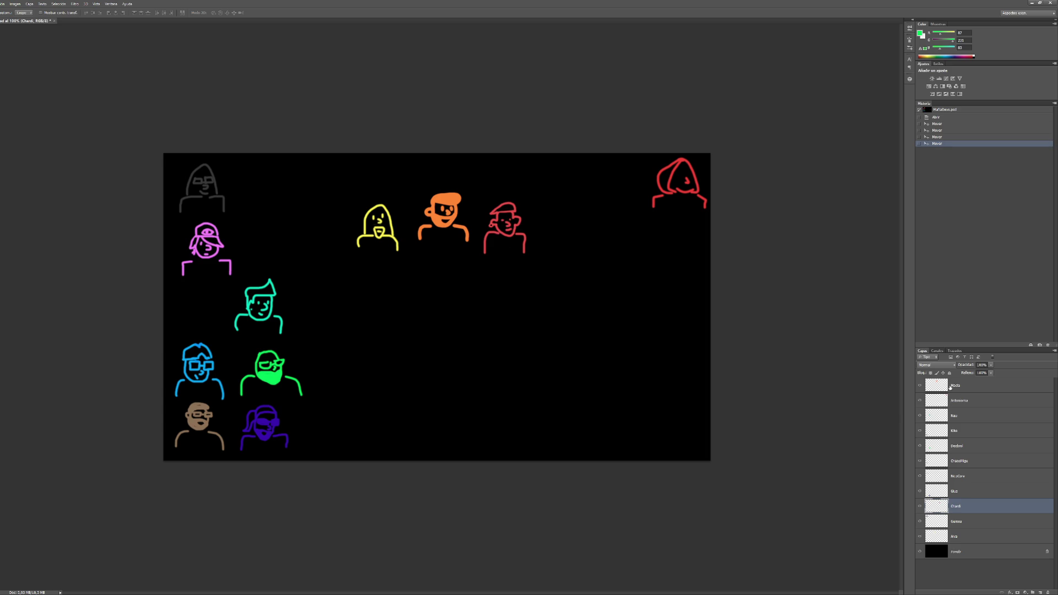
click(961, 481)
drag(210, 256, 557, 270)
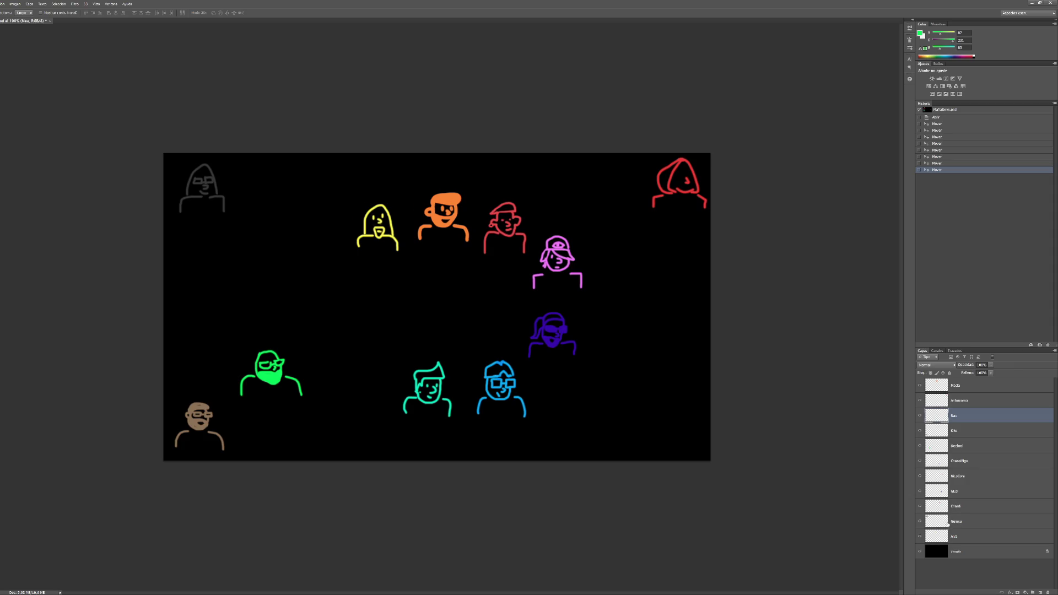
click(957, 451)
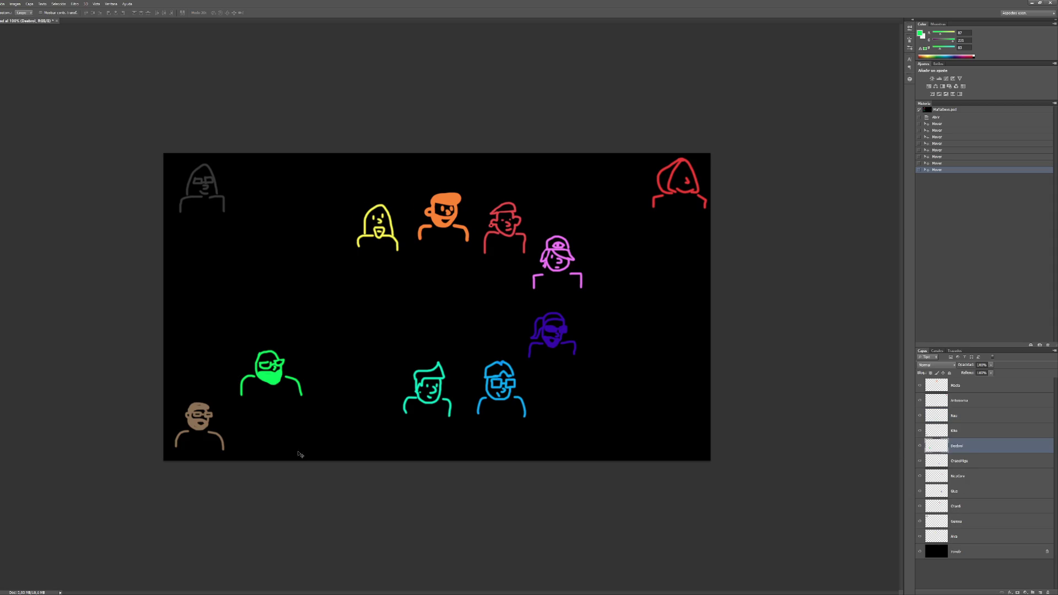
drag(278, 376, 371, 367)
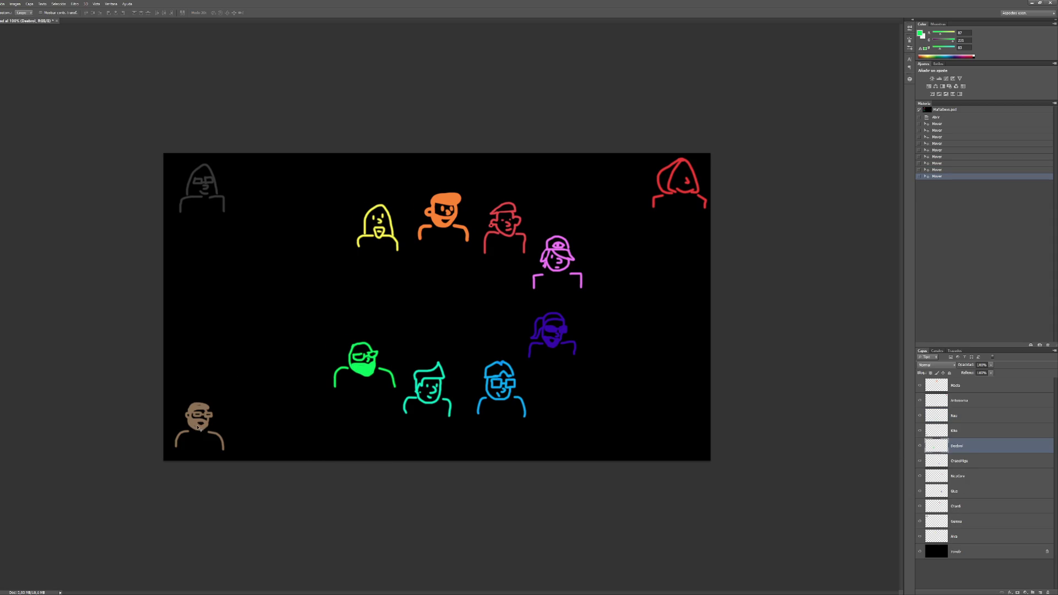
Step: Centre the grey hooded avatar, move the brown avatar up, and shift yellow to the cluster's left
click(955, 521)
mouse_move(197, 192)
mouse_down()
mouse_move(463, 322)
mouse_move(448, 308)
mouse_up()
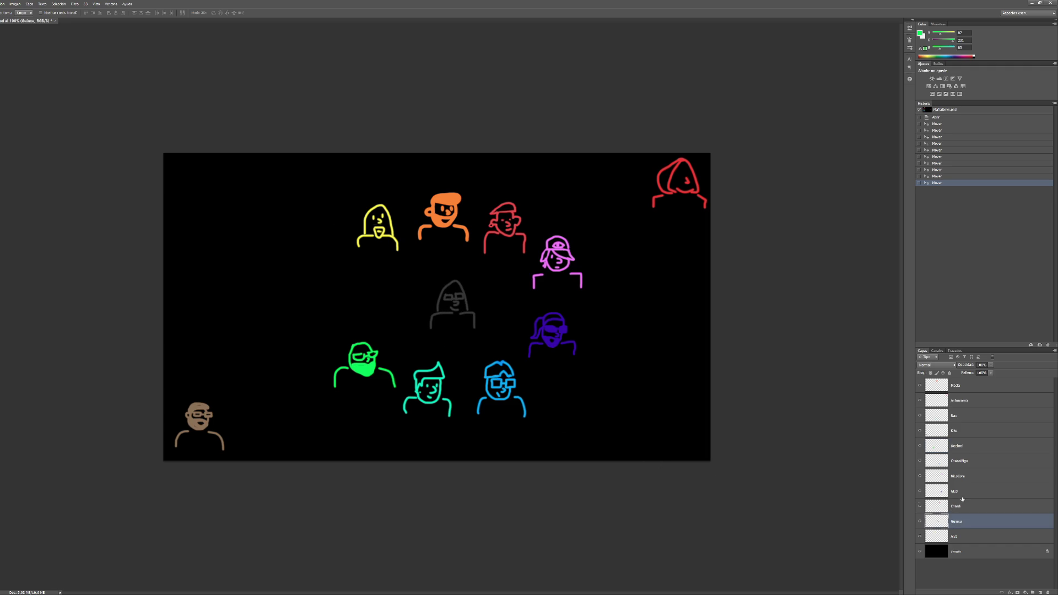
click(961, 448)
click(965, 436)
mouse_move(188, 440)
mouse_down()
mouse_move(387, 290)
mouse_move(400, 236)
mouse_move(468, 232)
mouse_move(367, 239)
mouse_up()
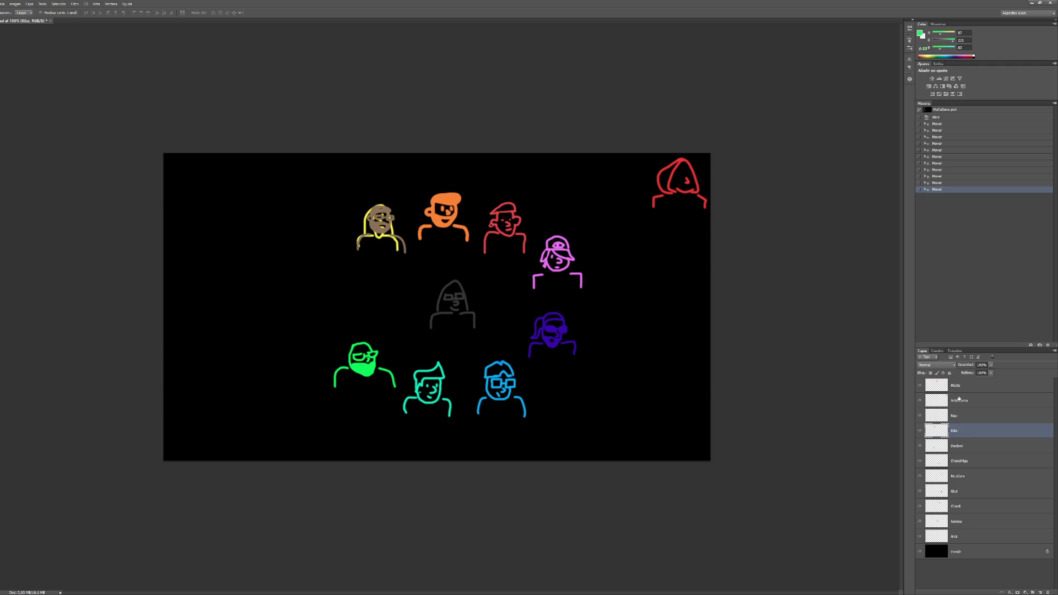
click(956, 536)
drag(379, 224, 352, 287)
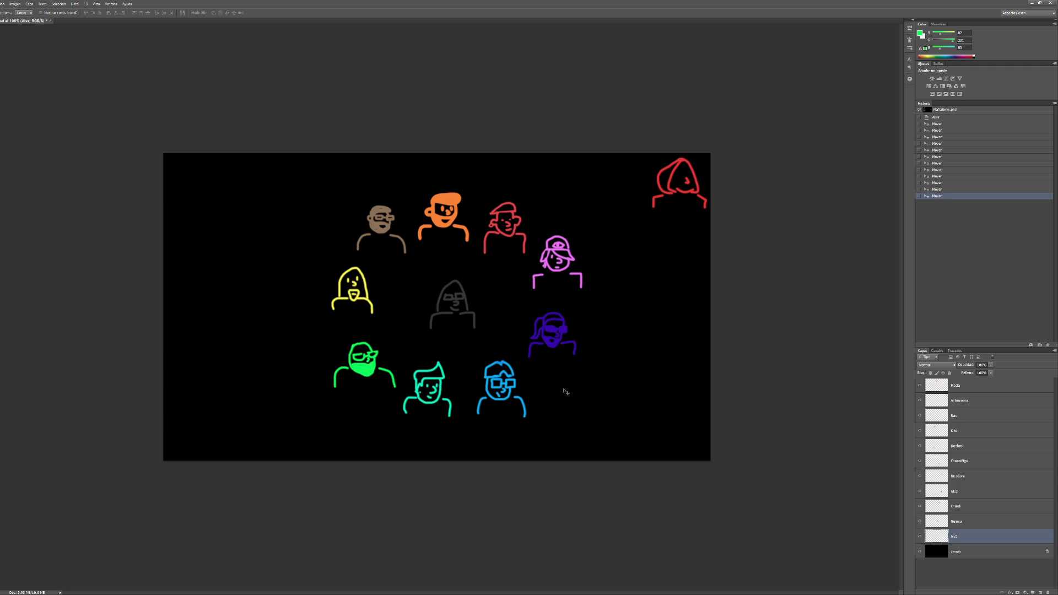